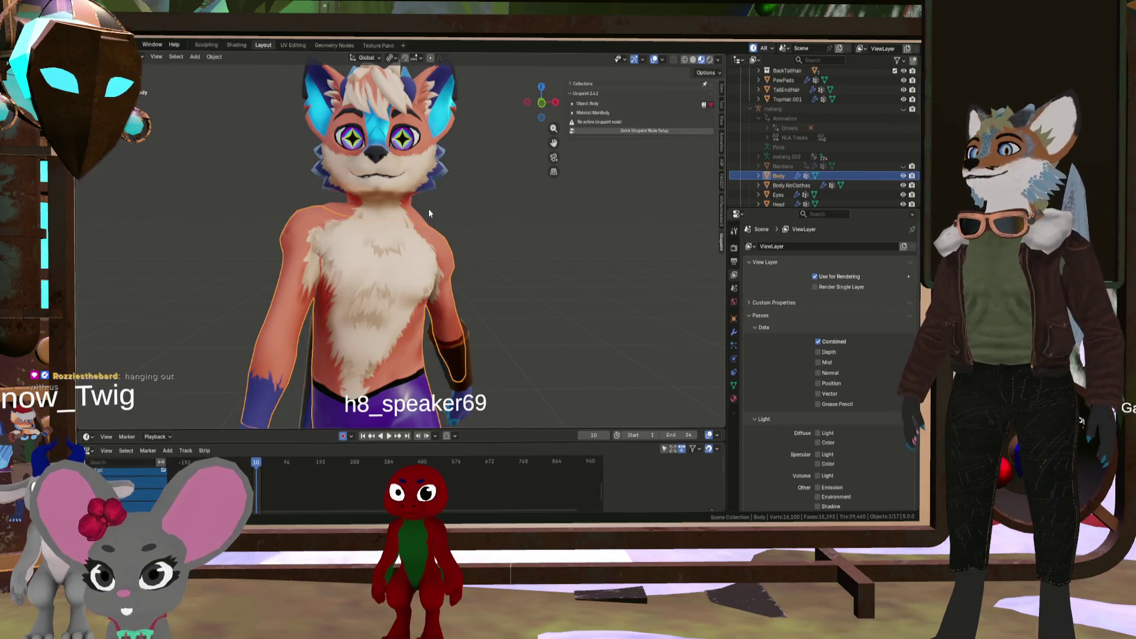
Orbit and zoom around the dragon for close side, three-quarter and front views
scroll(382, 237, "down", 2)
scroll(381, 237, "up", 2)
mouse_move(382, 237)
middle_mouse_down()
mouse_move(303, 246)
mouse_move(289, 221)
mouse_move(267, 214)
mouse_move(321, 273)
middle_mouse_up()
scroll(319, 261, "down", 3)
mouse_move(417, 293)
middle_mouse_down()
mouse_move(393, 303)
mouse_move(402, 299)
middle_mouse_up()
scroll(467, 297, "up", 2)
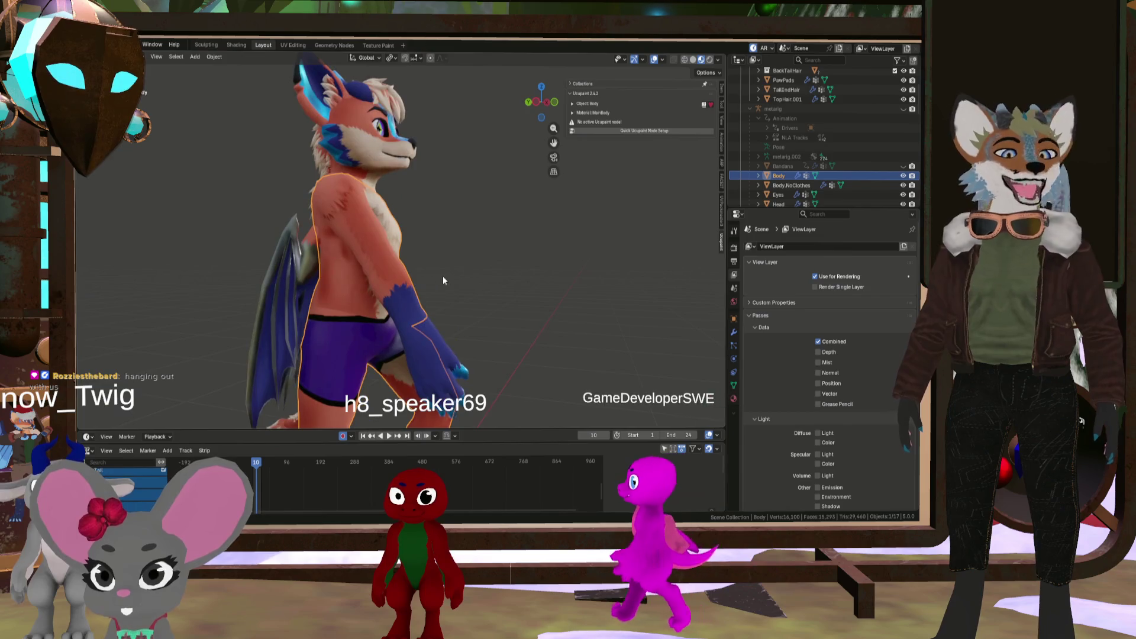
middle_click_drag(431, 247, 346, 258)
scroll(475, 310, "down", 2)
Orbit to a three-quarter side view, then a side view of the legs
middle_click_drag(475, 311, 396, 309)
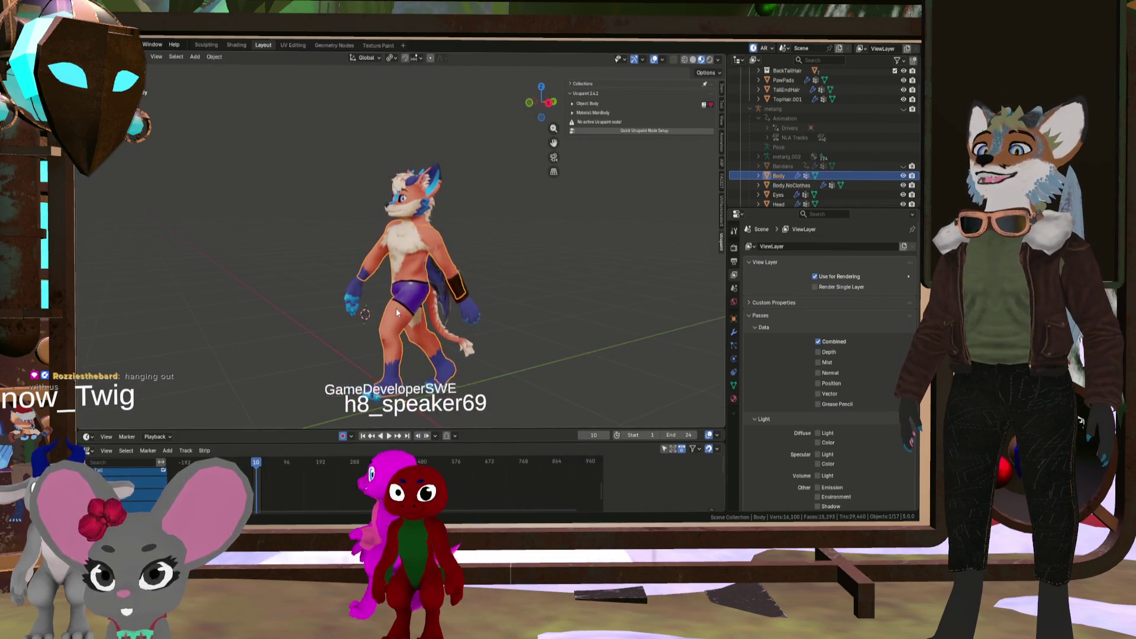
scroll(396, 309, "up", 3)
scroll(396, 313, "down", 3)
scroll(396, 314, "up", 6)
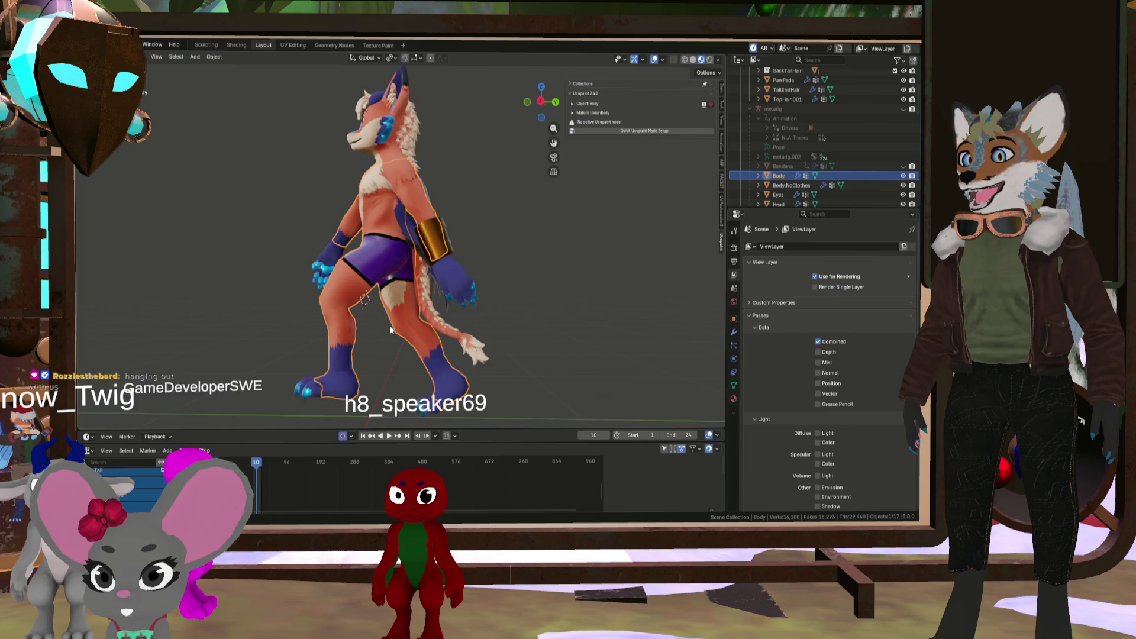
mouse_move(351, 306)
middle_mouse_down()
mouse_move(507, 321)
mouse_move(384, 299)
mouse_move(414, 284)
middle_mouse_up()
scroll(507, 254, "down", 4)
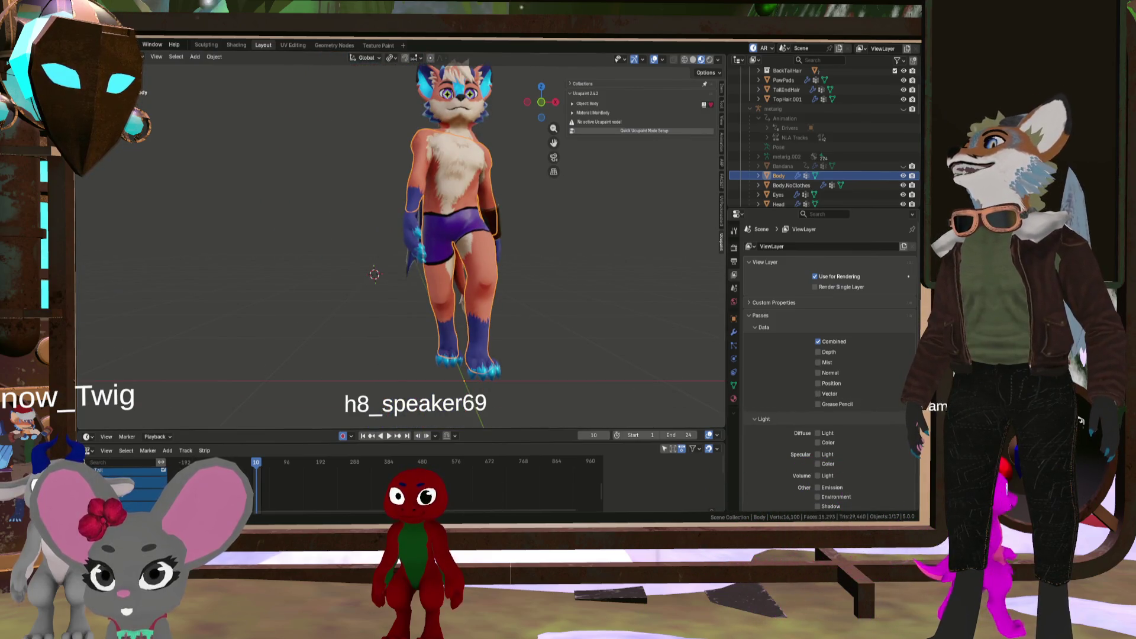
Save the file as NewDrako1.blend and view the character from higher up
key("ctrl+s")
scroll(424, 127, "up", 3)
mouse_move(425, 127)
middle_mouse_down()
mouse_move(526, 129)
mouse_move(391, 110)
middle_mouse_up()
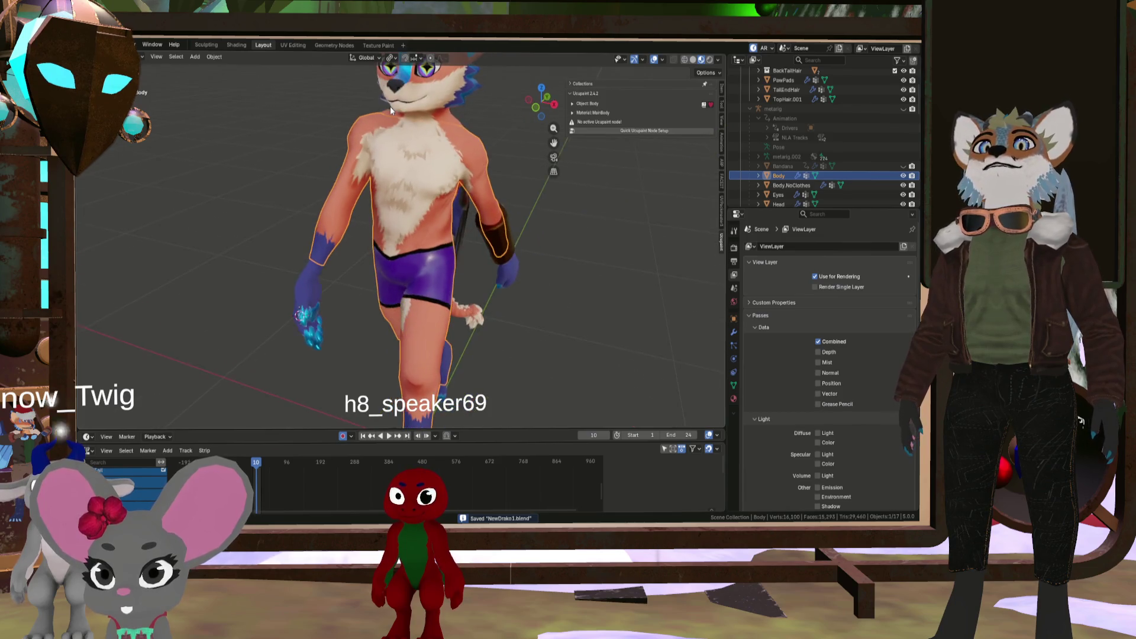
Create a Quick Ucupaint setup for the Body material with only Color, dropping Metallic, Roughness and Normal
left_click(619, 130)
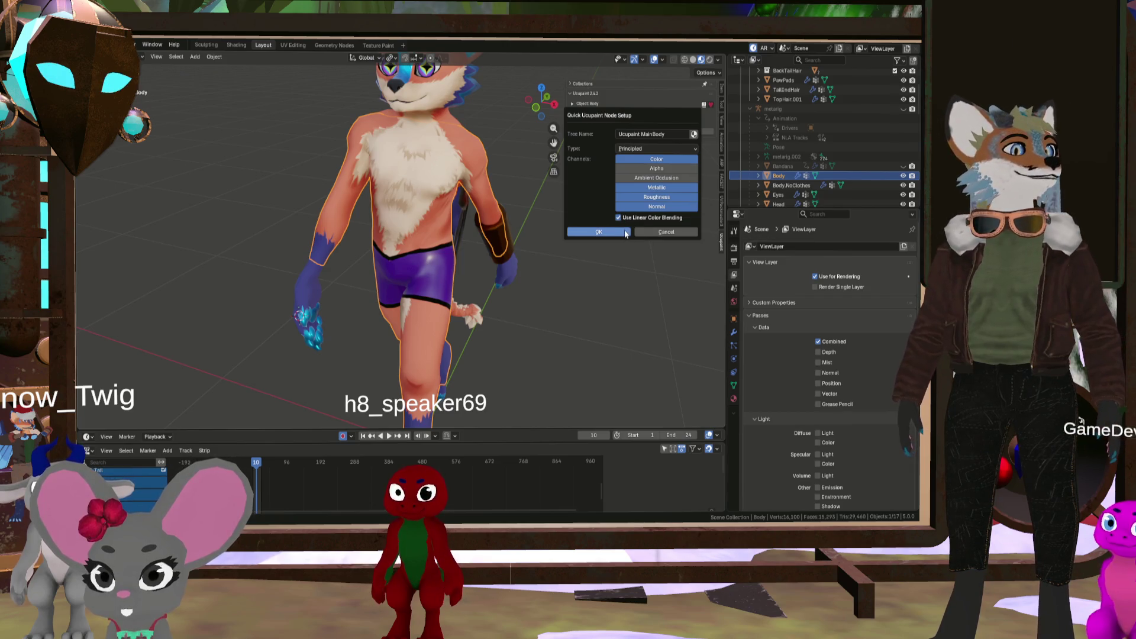
left_click(656, 187)
left_click(656, 196)
left_click(656, 206)
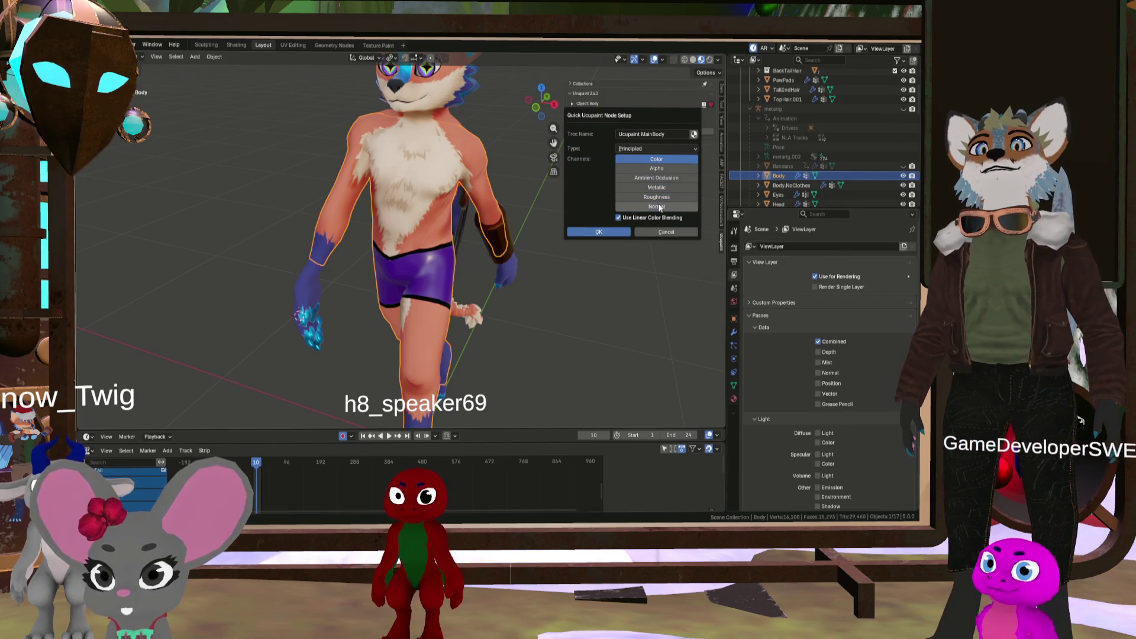
left_click(601, 234)
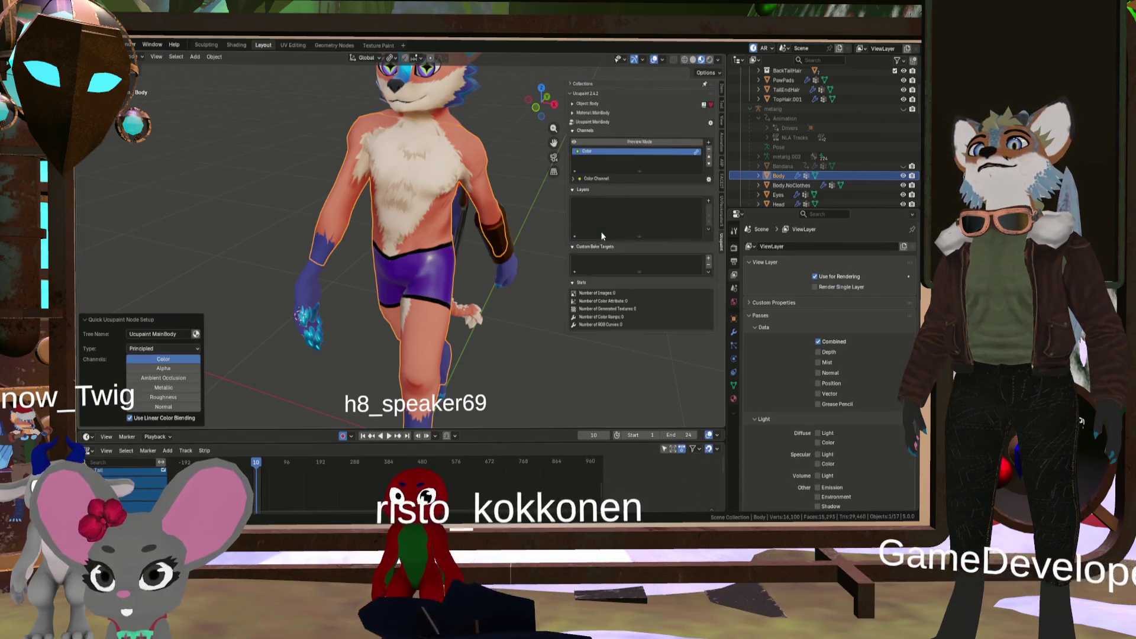
Add NewDrako_DefaultMaterial_BaseColor.png as an image layer in the Ucupaint stack
left_click(709, 202)
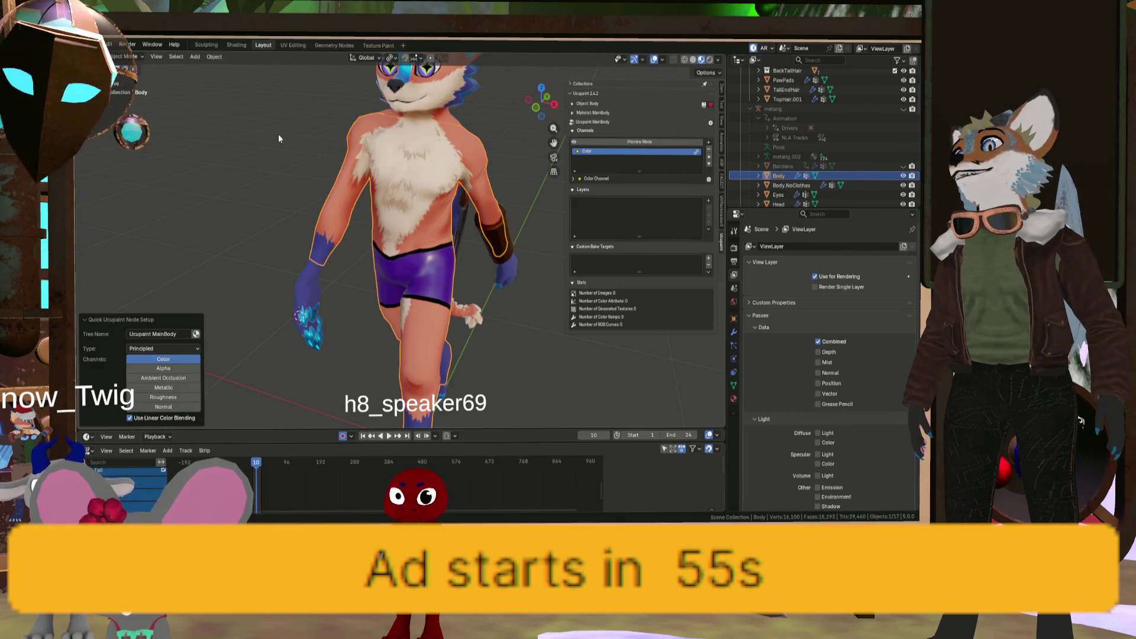
middle_click_drag(392, 195, 414, 175)
scroll(417, 167, "up", 3)
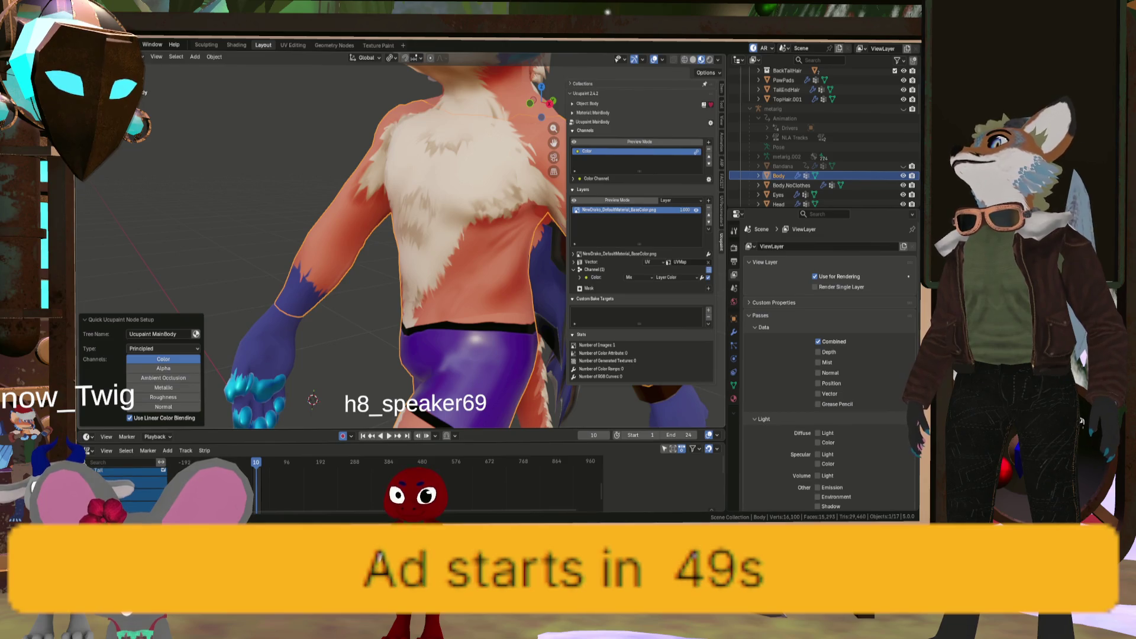
Switch to Texture Paint mode and orbit to a close view of one leg
key("ctrl+Tab")
mouse_move(414, 266)
middle_mouse_down()
mouse_move(472, 299)
mouse_move(387, 201)
middle_mouse_up()
scroll(387, 202, "up", 3)
mouse_move(308, 213)
middle_mouse_down()
mouse_move(231, 223)
mouse_move(234, 249)
middle_mouse_up()
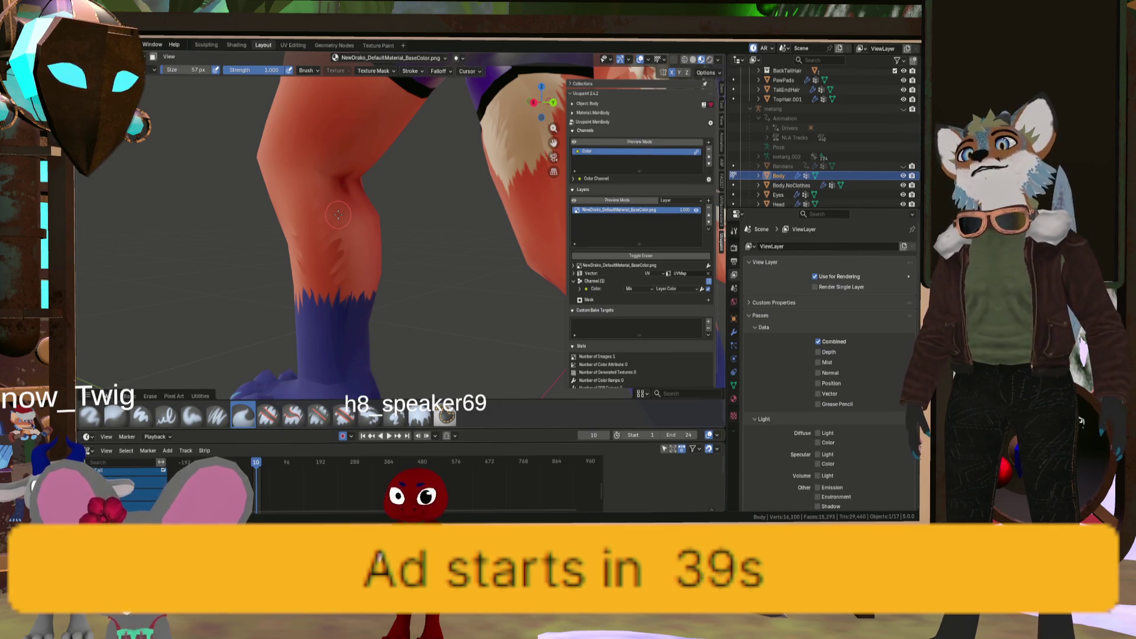
Paint darker fur shading on the leg with a smaller brush, then move the view to the hip and tail
key("bracketleft")
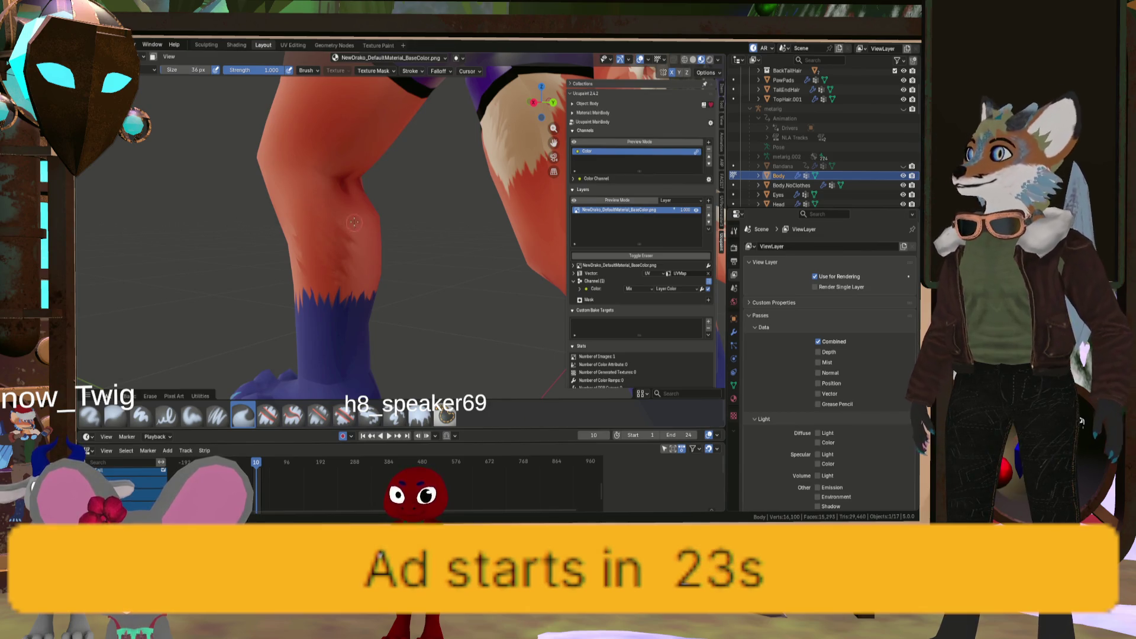
key("F3")
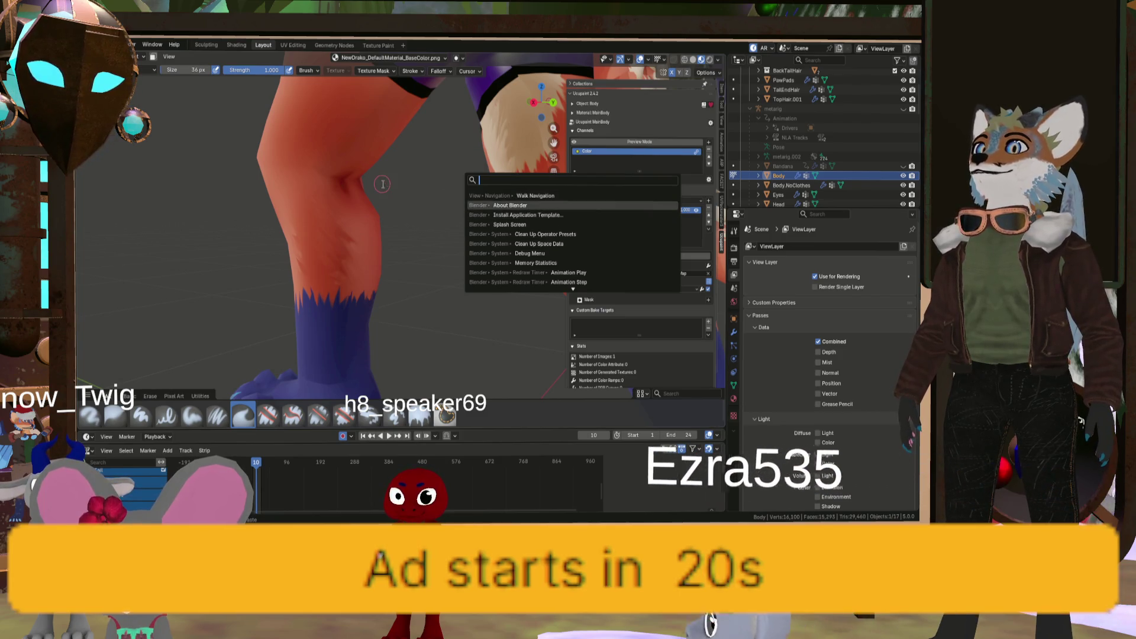
key("Escape")
middle_click_drag(406, 191, 273, 284)
scroll(273, 284, "down", 3)
scroll(355, 284, "up", 6)
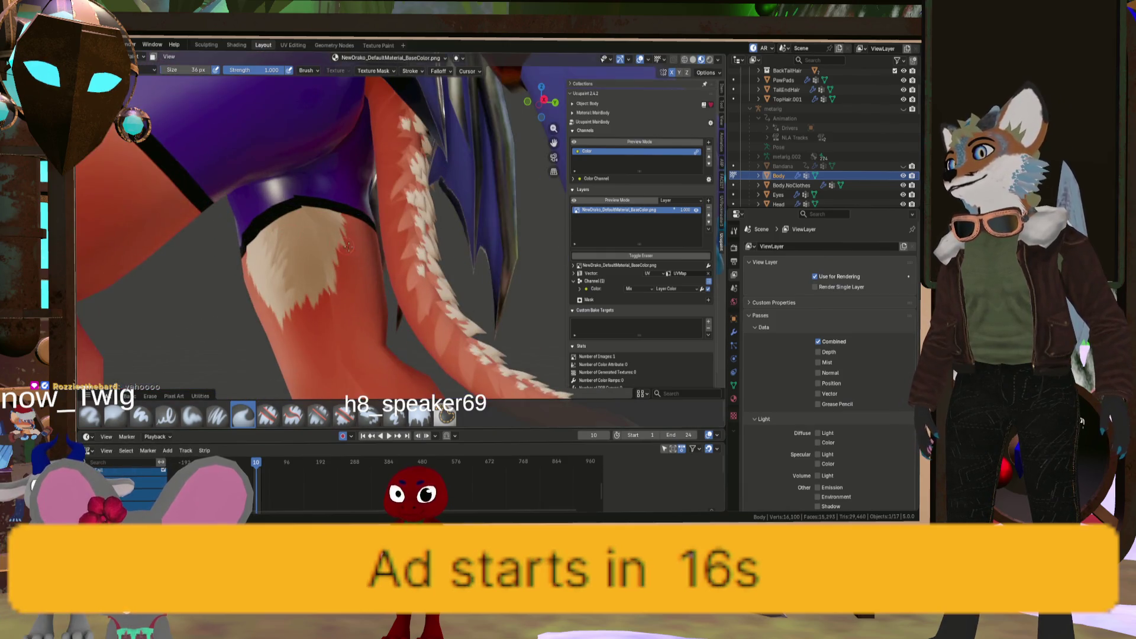
scroll(397, 284, "up", 3)
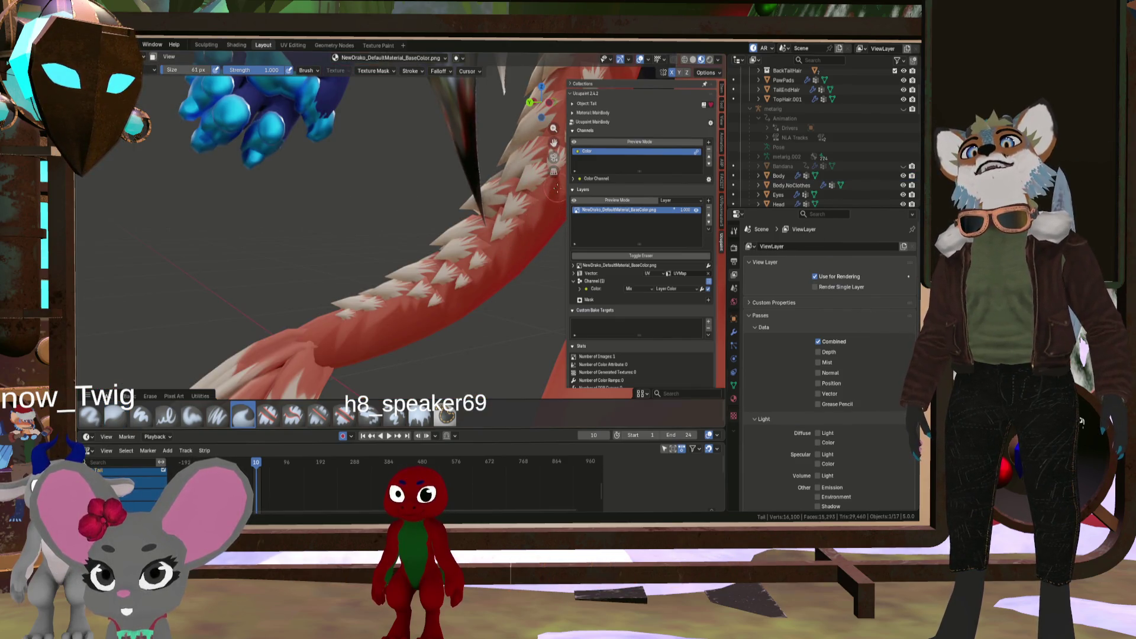
Orbit and zoom to inspect the tail, paw, forearm, head and shoulder
middle_click_drag(556, 190, 525, 228)
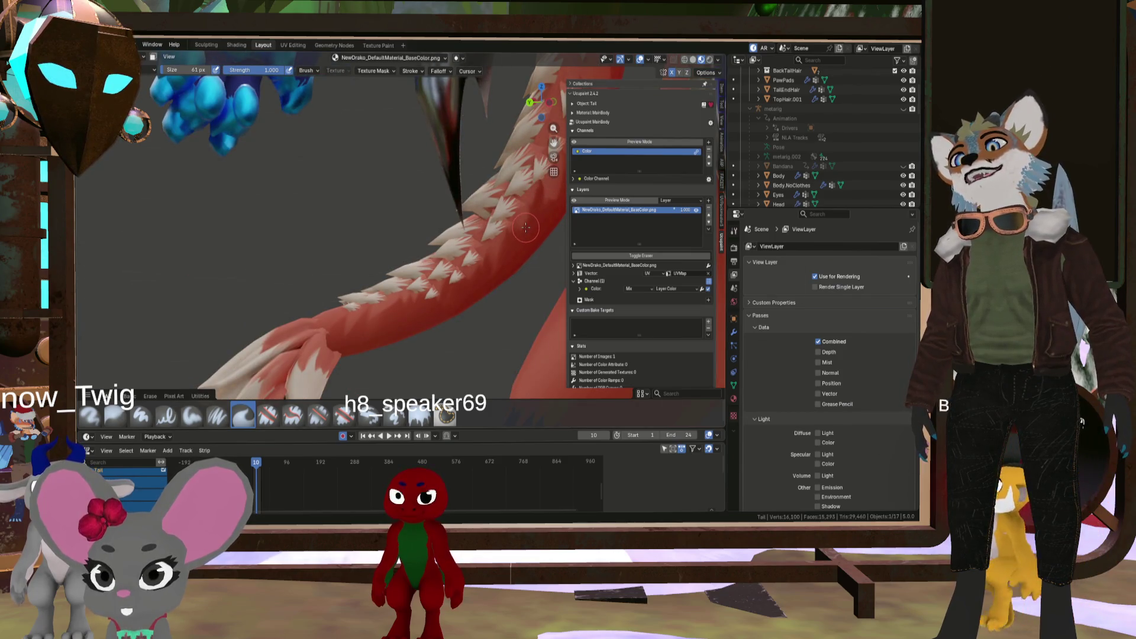
scroll(526, 228, "down", 5)
scroll(436, 159, "up", 5)
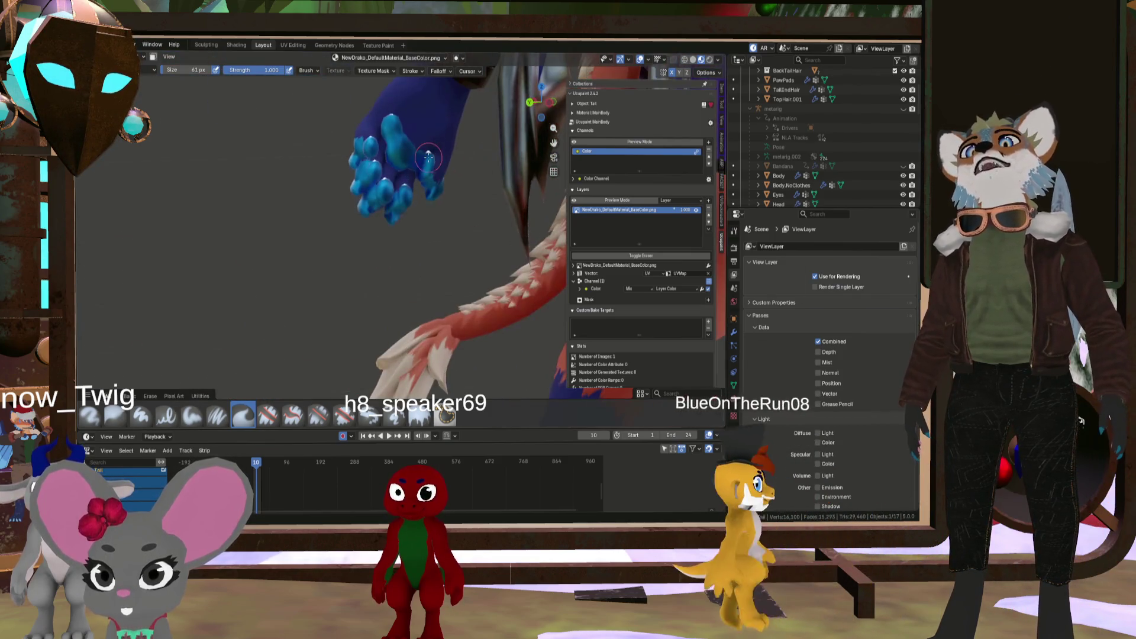
scroll(436, 158, "up", 3)
mouse_move(436, 158)
middle_mouse_down()
mouse_move(455, 213)
mouse_move(496, 200)
mouse_move(521, 148)
mouse_move(243, 226)
middle_mouse_up()
scroll(459, 223, "down", 4)
scroll(506, 180, "up", 4)
scroll(529, 150, "down", 4)
scroll(477, 145, "up", 5)
scroll(408, 177, "up", 3)
mouse_move(475, 333)
middle_mouse_down()
mouse_move(360, 314)
mouse_move(340, 322)
mouse_move(382, 296)
middle_mouse_up()
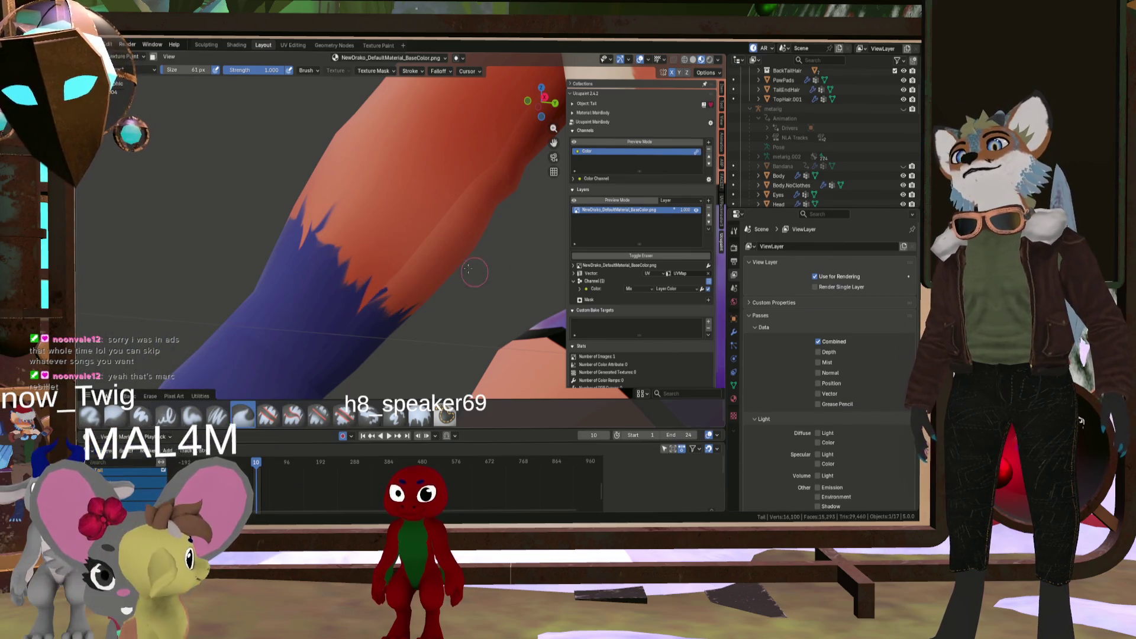
scroll(491, 279, "down", 4)
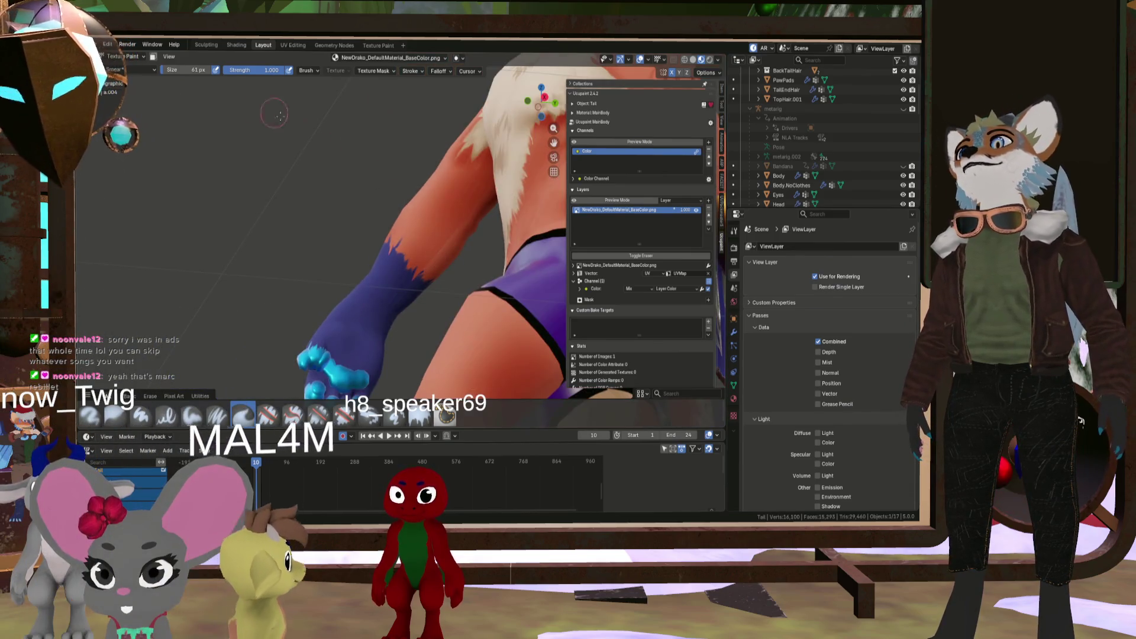
Return to Object Mode with the Body object selected
left_click(124, 56)
left_click(130, 69)
left_click(778, 176)
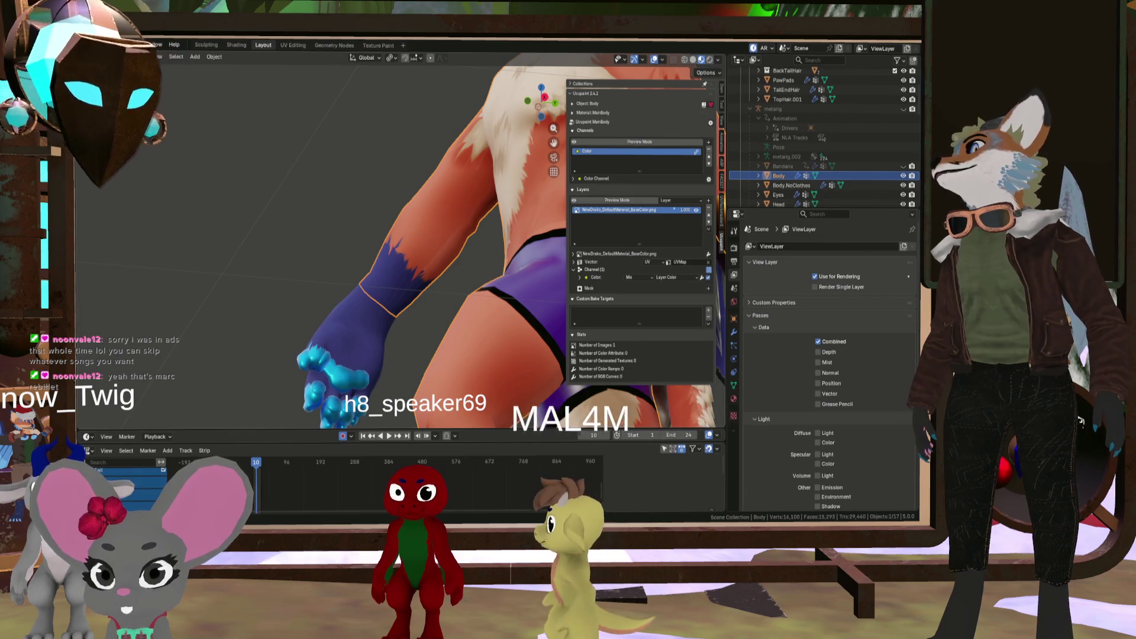
Switch the Body back to Texture Paint mode
left_click(125, 56)
left_click(136, 123)
scroll(329, 182, "up", 4)
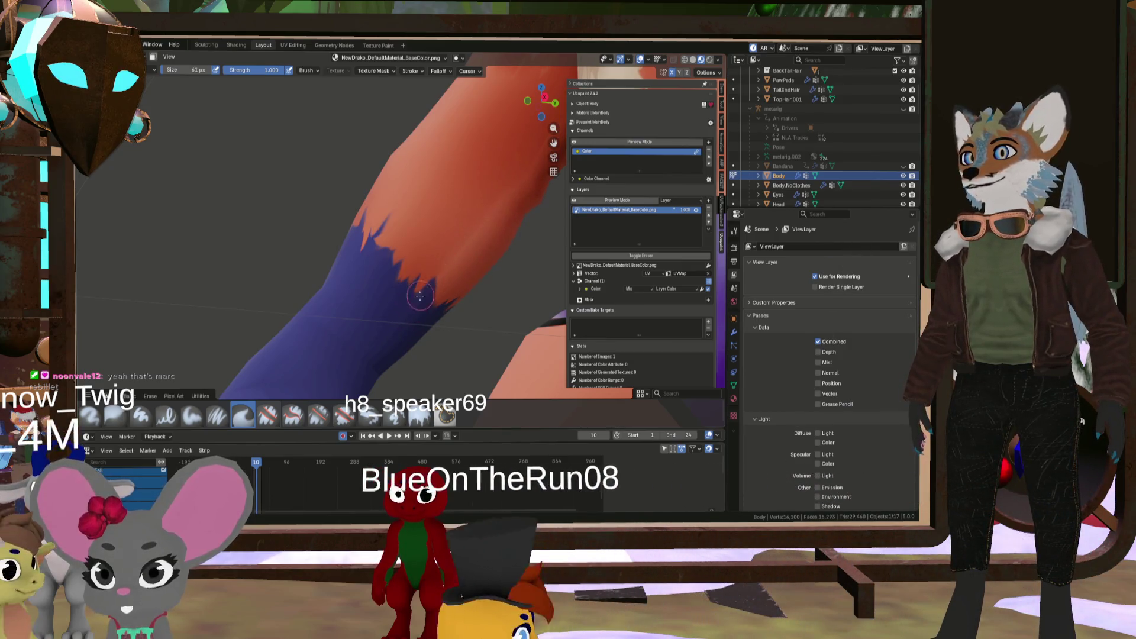
Choose another fur brush (63 px, strength 1.000) and frame the head and chest from the front
left_click(115, 416)
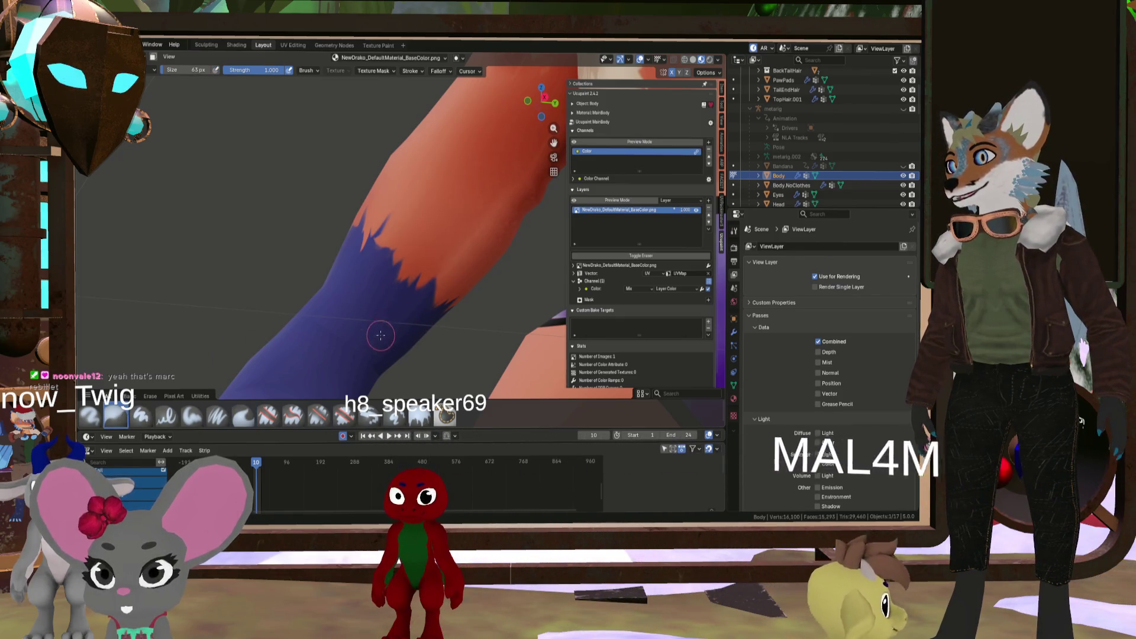
scroll(391, 295, "down", 8)
mouse_move(400, 278)
middle_mouse_down()
mouse_move(491, 279)
mouse_move(454, 291)
mouse_move(465, 354)
mouse_move(403, 358)
mouse_move(323, 331)
mouse_move(275, 297)
mouse_move(446, 292)
middle_mouse_up()
scroll(492, 280, "down", 4)
scroll(491, 280, "up", 6)
scroll(453, 291, "up", 3)
scroll(342, 362, "down", 3)
scroll(345, 346, "down", 4)
scroll(453, 294, "up", 3)
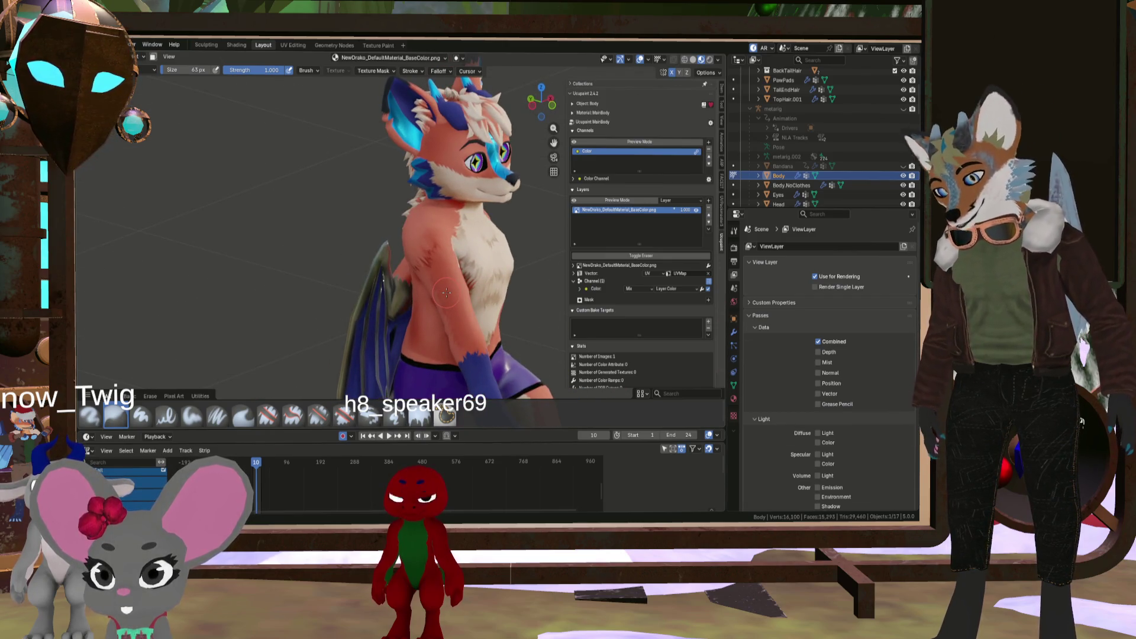
Shrink the brush to 57 px and paint soft fur on the neck and chest
key("f")
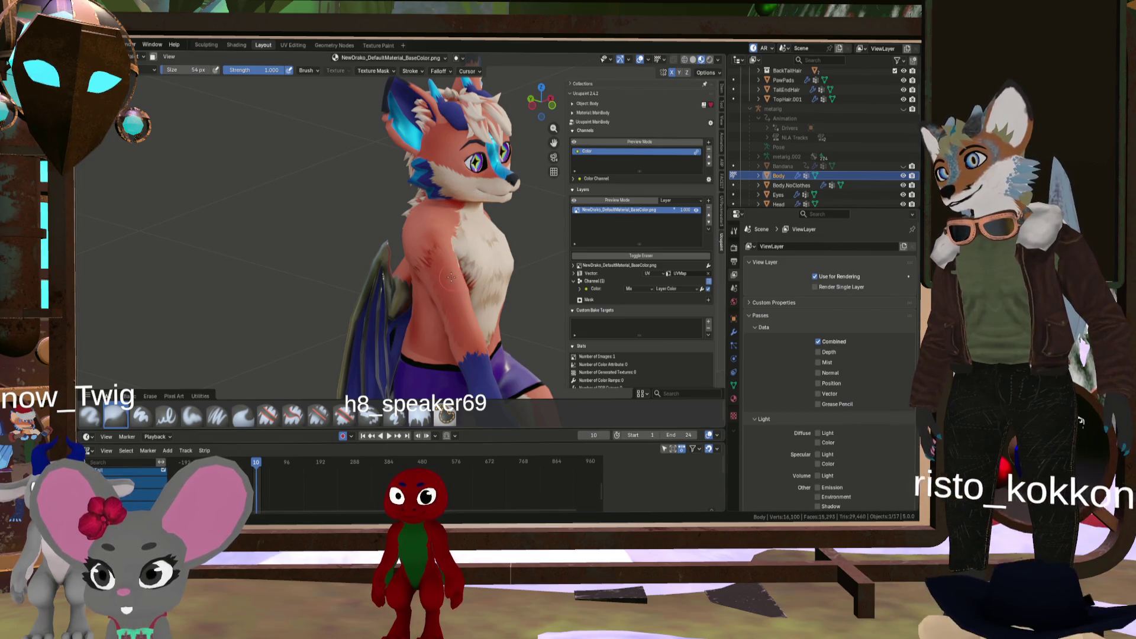
left_click(450, 274)
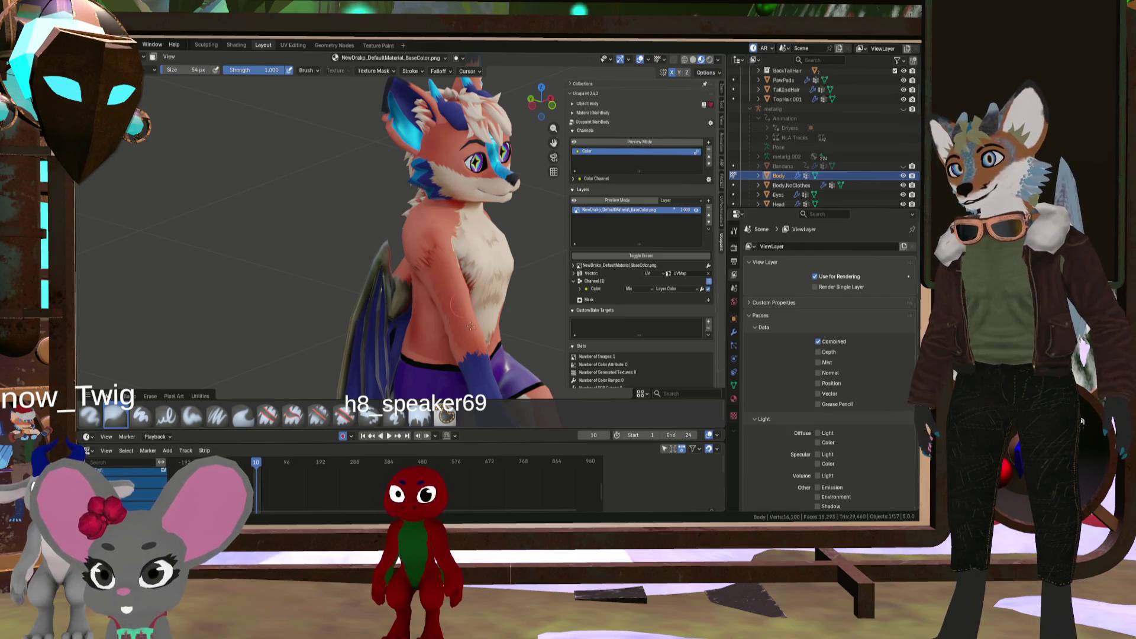
mouse_move(451, 274)
middle_mouse_down()
mouse_move(384, 264)
mouse_move(452, 243)
middle_mouse_up()
scroll(452, 243, "up", 3)
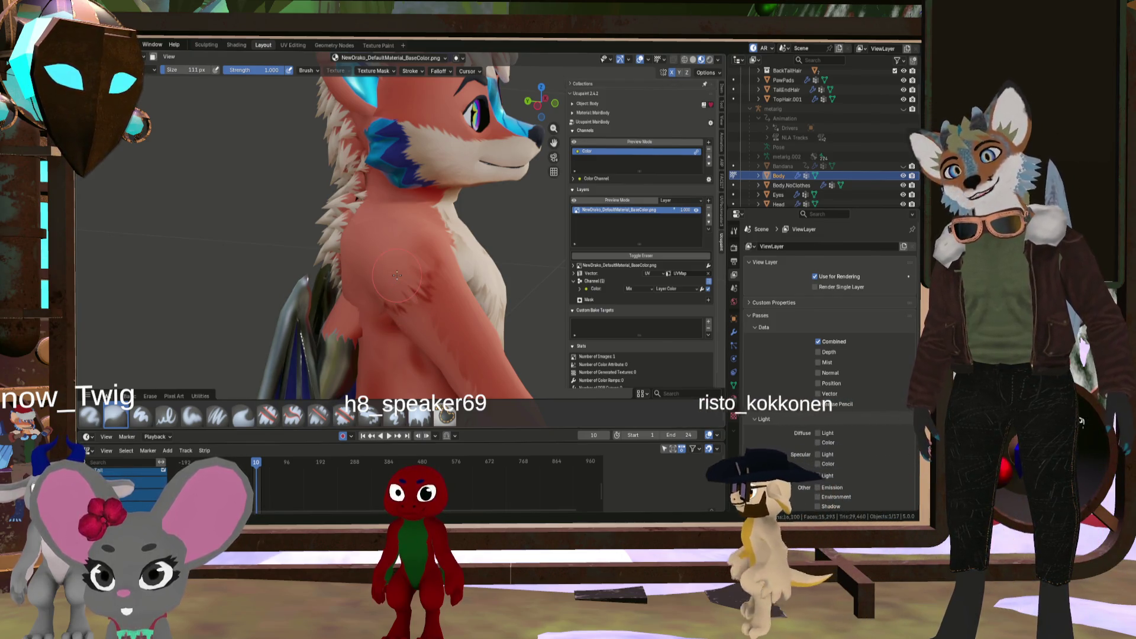
Paint soft fur shading over the back and shoulder, orbiting round to the front
middle_click_drag(394, 300, 457, 258)
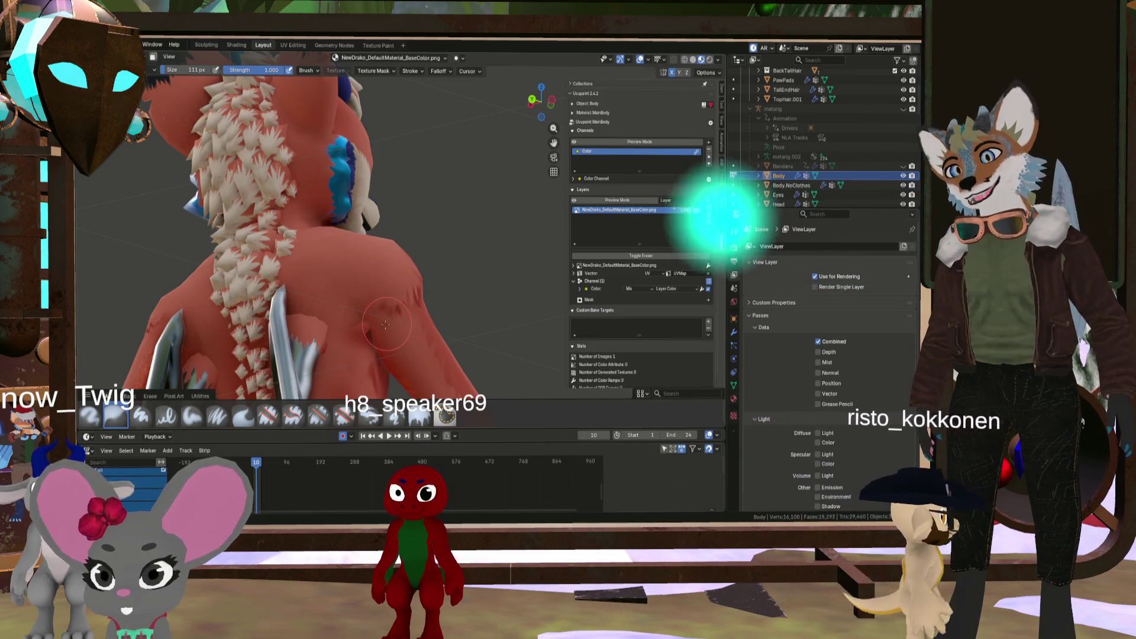
mouse_move(380, 249)
middle_mouse_down()
mouse_move(166, 296)
mouse_move(226, 309)
middle_mouse_up()
scroll(158, 299, "up", 3)
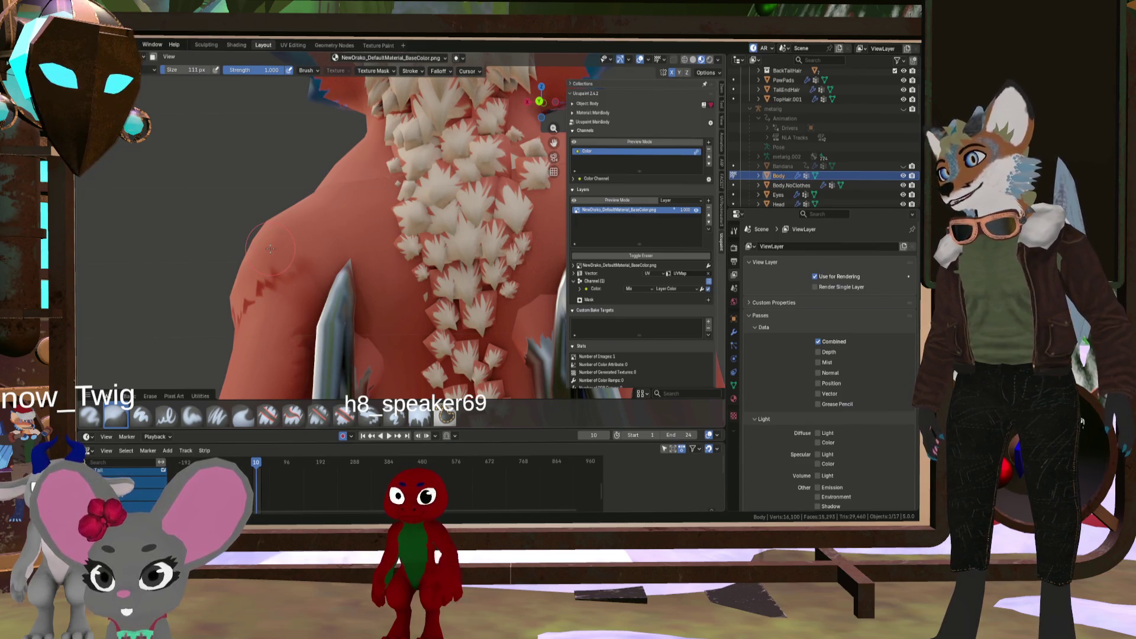
middle_click_drag(261, 245, 334, 292)
scroll(302, 272, "down", 3)
scroll(334, 291, "up", 3)
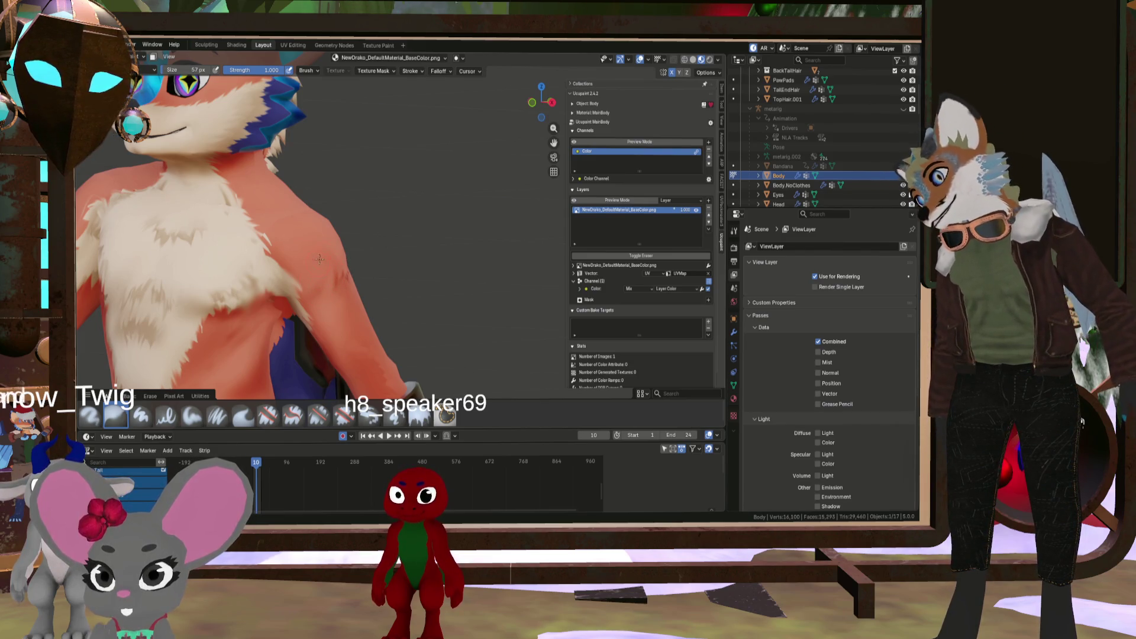
Orbit and zoom to a more frontal view of the chest and shoulder
scroll(319, 258, "down", 3)
middle_click_drag(319, 258, 324, 296)
scroll(325, 306, "up", 3)
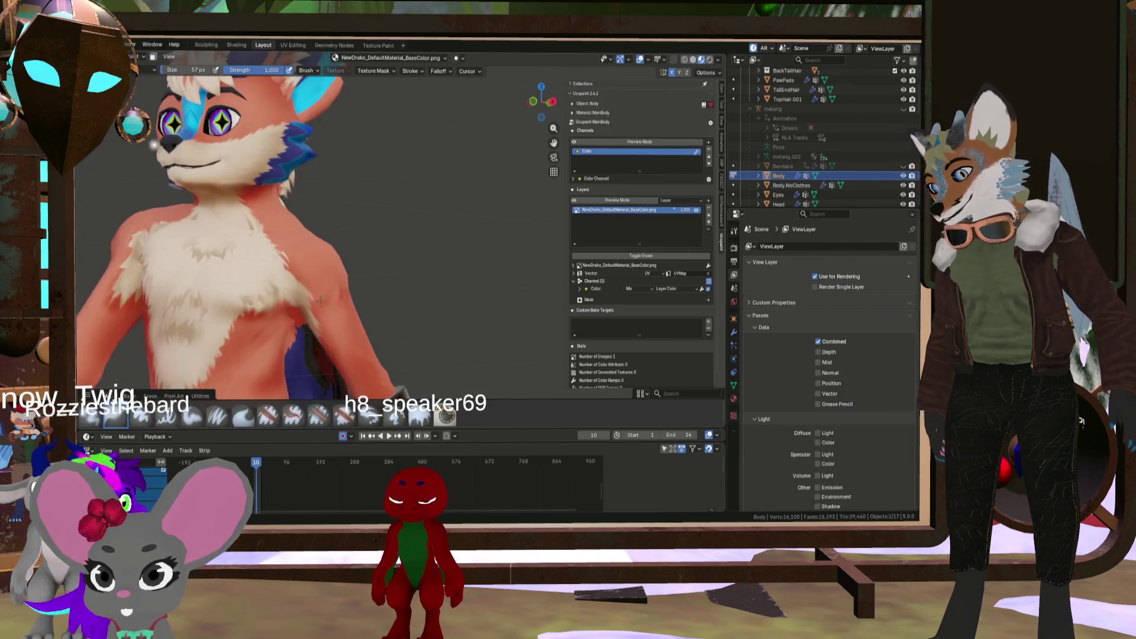
scroll(326, 305, "up", 3)
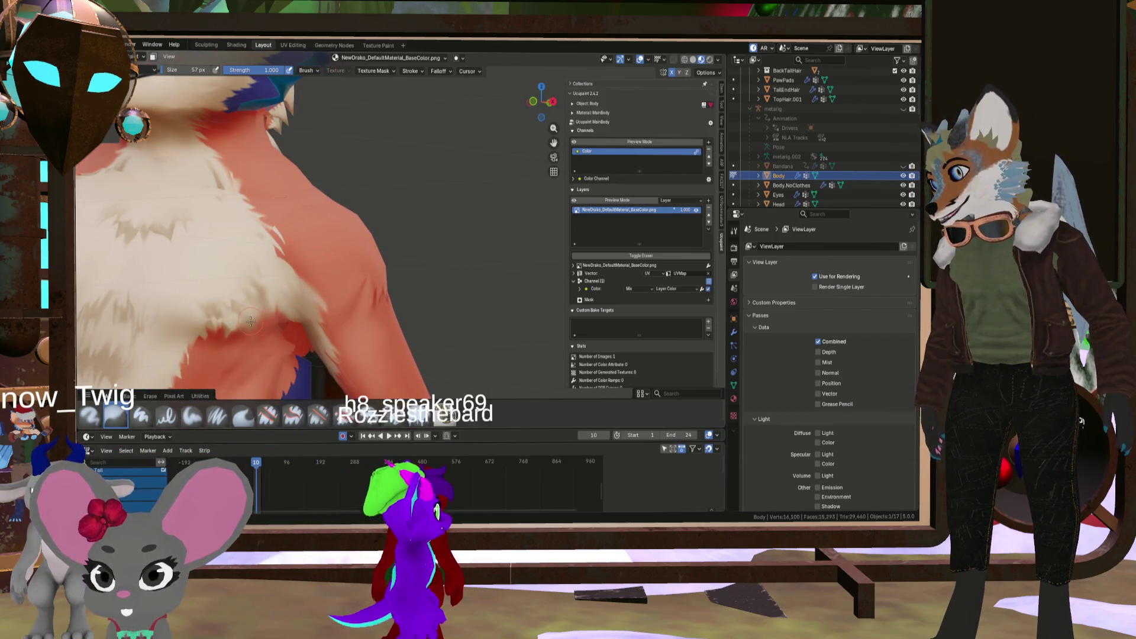
middle_click_drag(252, 320, 353, 309)
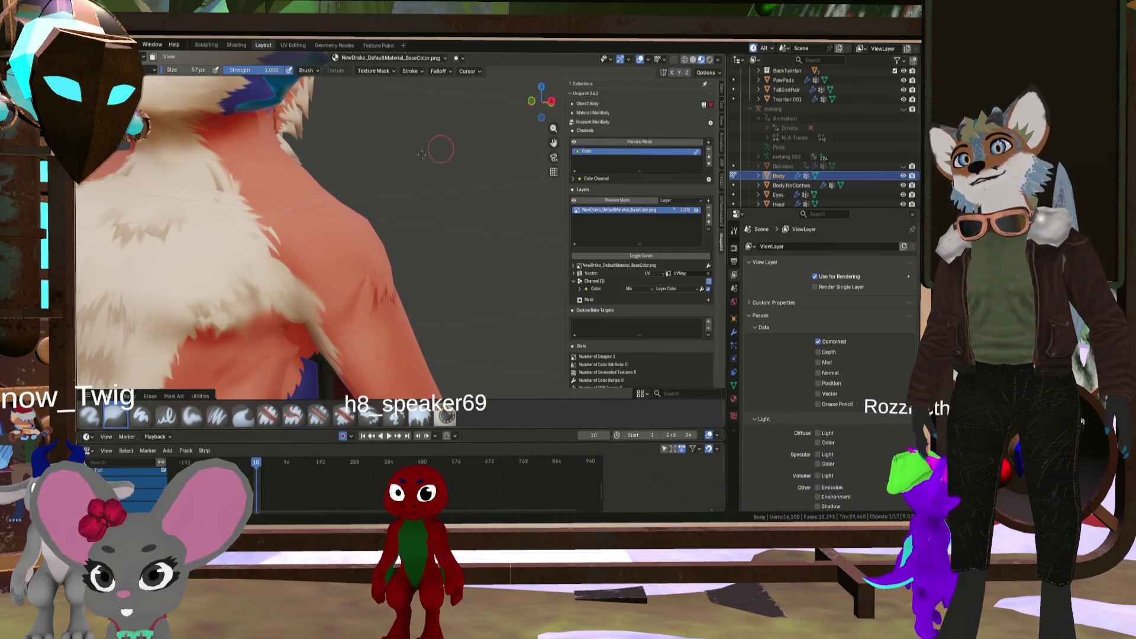
scroll(422, 154, "down", 5)
mouse_move(422, 155)
middle_mouse_down()
mouse_move(384, 190)
mouse_move(414, 219)
mouse_move(460, 236)
mouse_move(437, 109)
mouse_move(426, 181)
middle_mouse_up()
scroll(384, 189, "up", 5)
Paint feathery fur blending the white chest into the orange body, viewing the back and shoulder
scroll(460, 235, "down", 5)
scroll(460, 235, "up", 5)
scroll(450, 177, "down", 3)
scroll(436, 109, "up", 4)
scroll(431, 136, "up", 3)
scroll(432, 136, "down", 2)
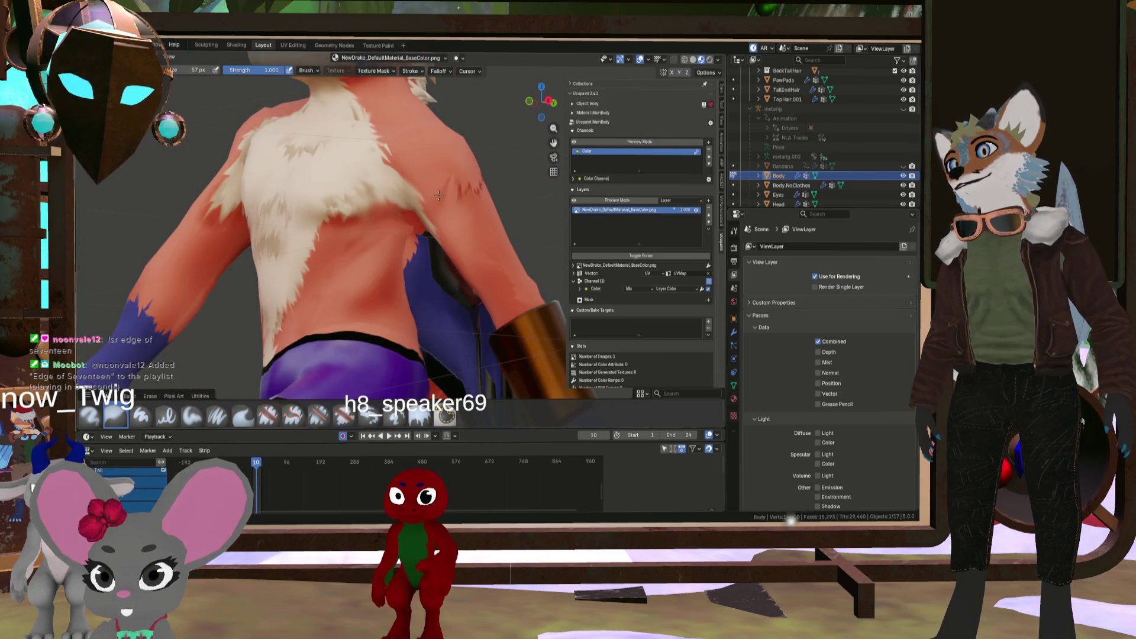
scroll(439, 189, "down", 3)
mouse_move(439, 189)
middle_mouse_down()
mouse_move(521, 154)
mouse_move(513, 166)
mouse_move(383, 115)
middle_mouse_up()
scroll(480, 172, "up", 3)
scroll(414, 124, "up", 3)
scroll(406, 120, "down", 3)
scroll(384, 121, "up", 5)
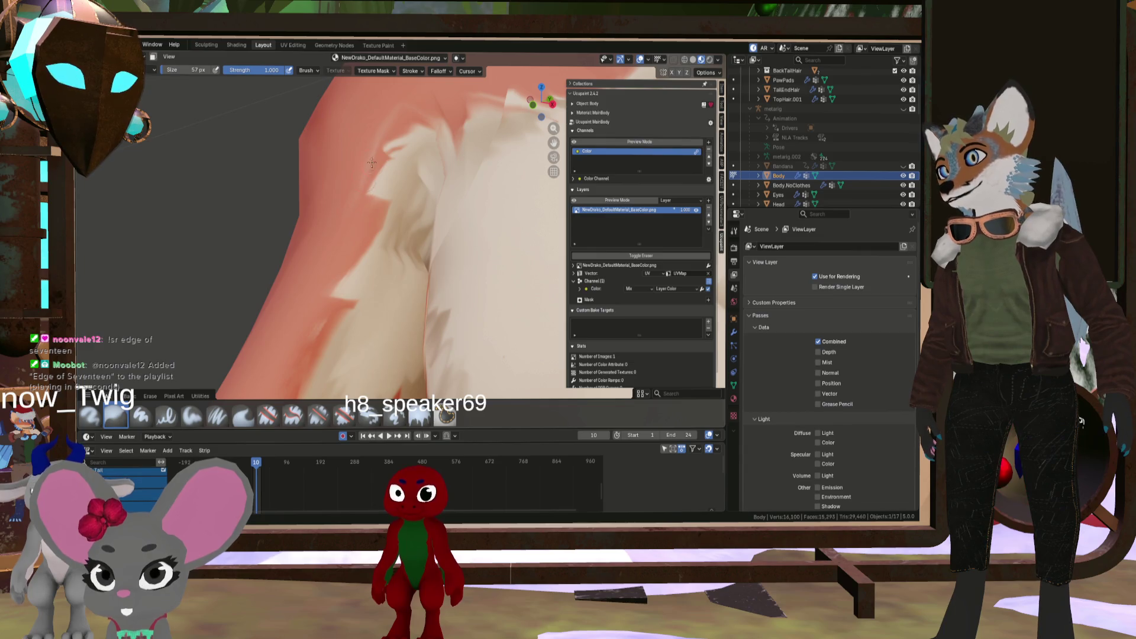
scroll(385, 116, "down", 5)
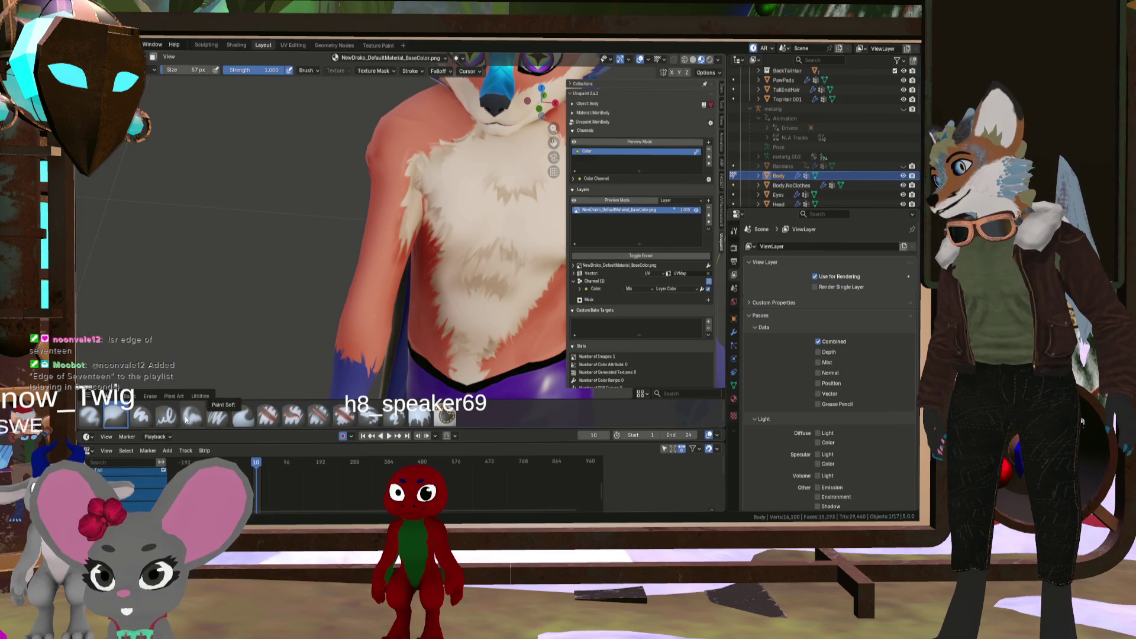
Paint finer strokes with a smaller brush, then switch to the second brush at 85 px
key("f")
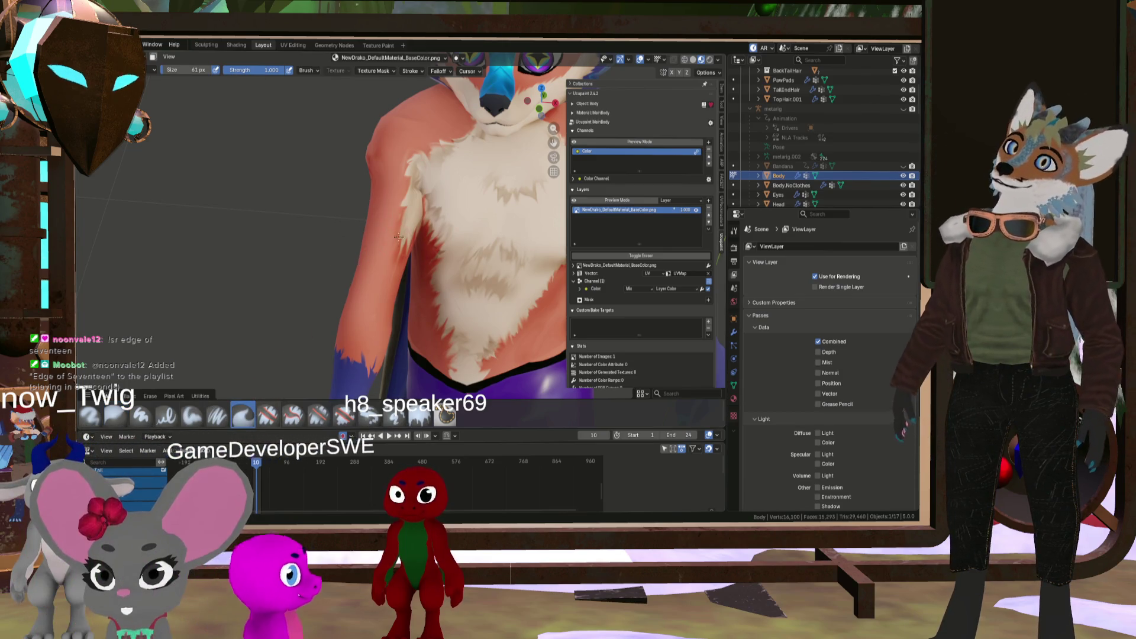
left_click(403, 166)
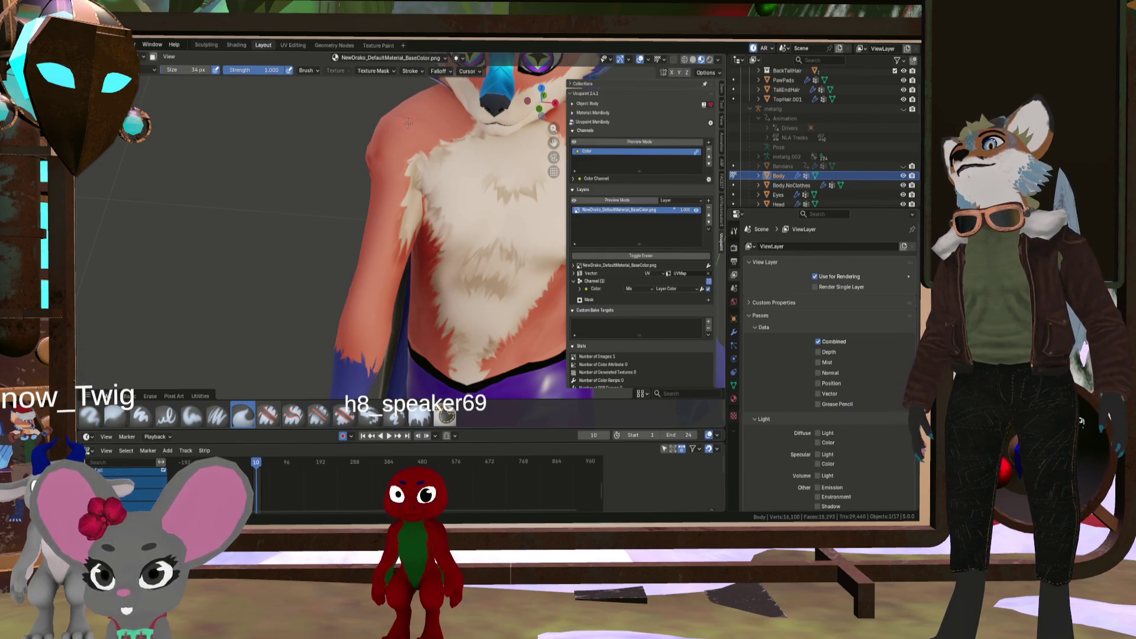
left_click(123, 416)
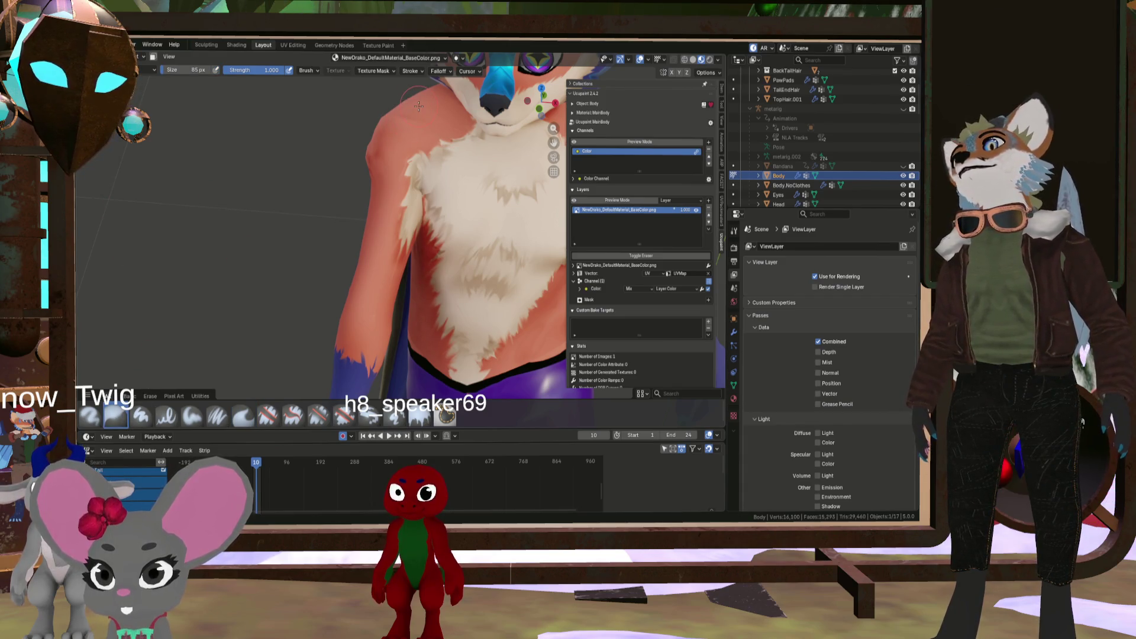
scroll(382, 138, "down", 5)
left_click(136, 57)
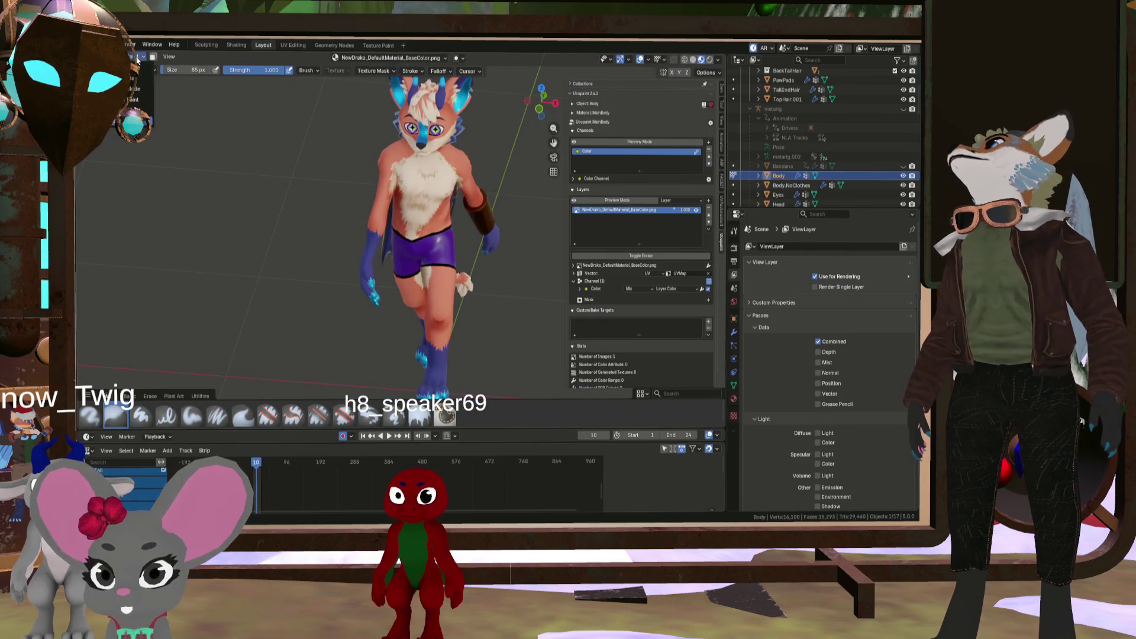
Select the hair, pad and head objects with the body in Object Mode, then resume Texture Paint
left_click(138, 69)
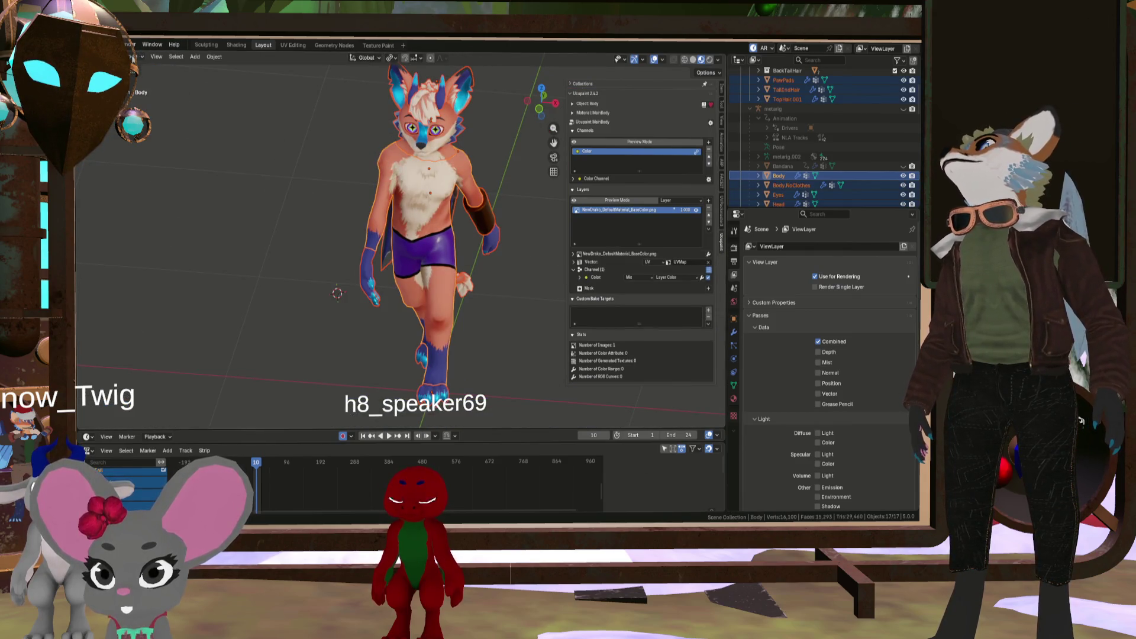
left_click(136, 57)
left_click(138, 119)
scroll(414, 236, "up", 3)
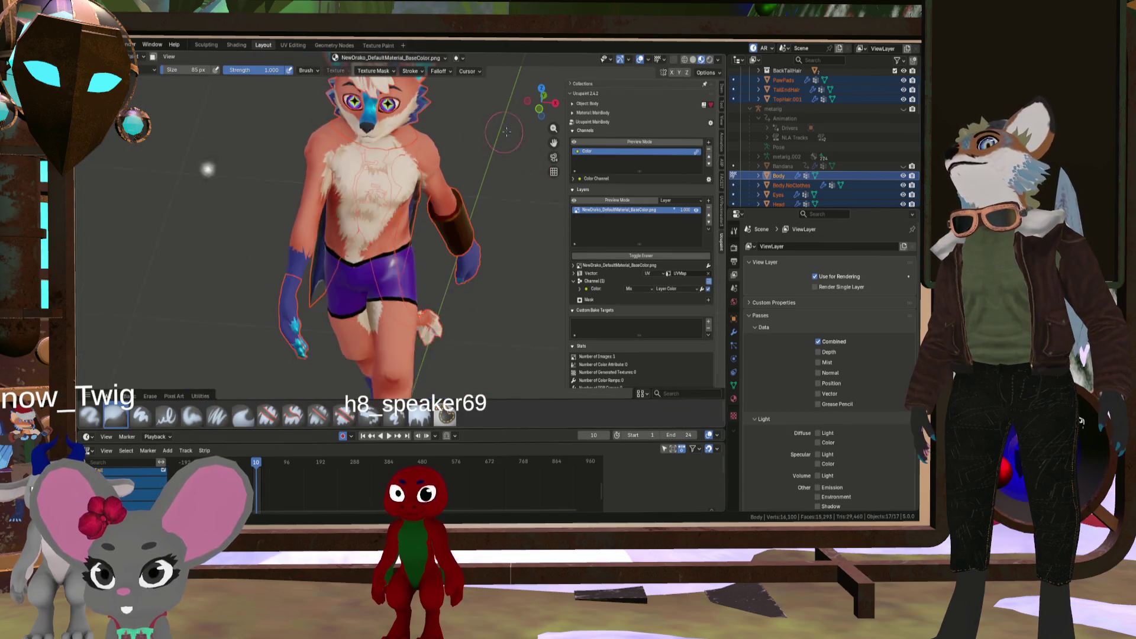
scroll(414, 237, "down", 1)
Check the Viewport Shading options and paint more white fur along the shoulder
left_click(718, 60)
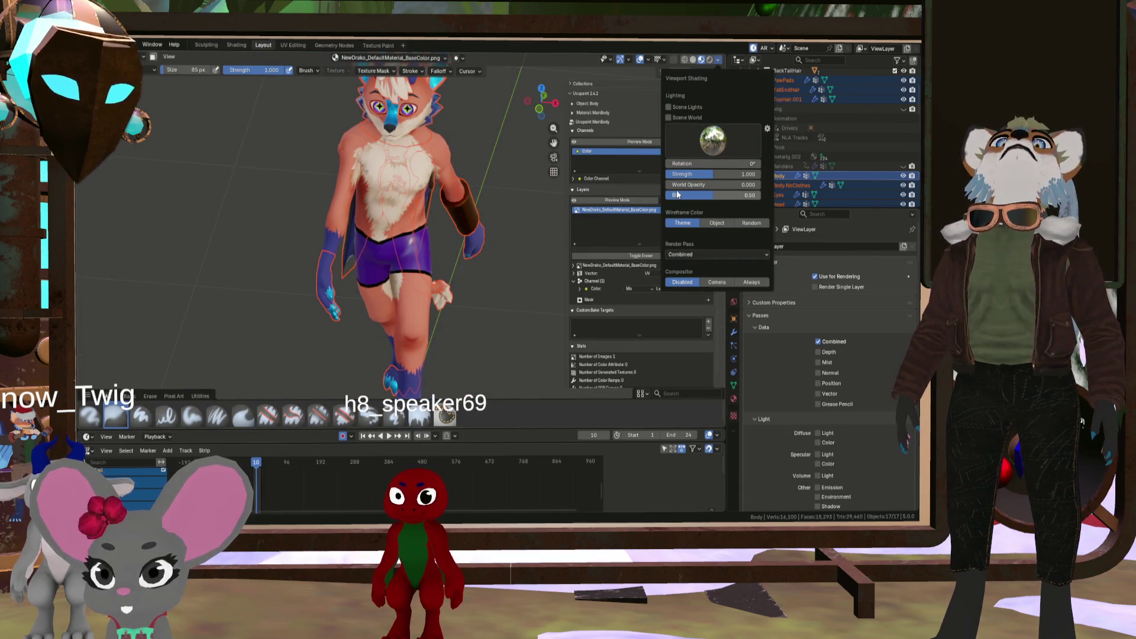
scroll(424, 117, "up", 5)
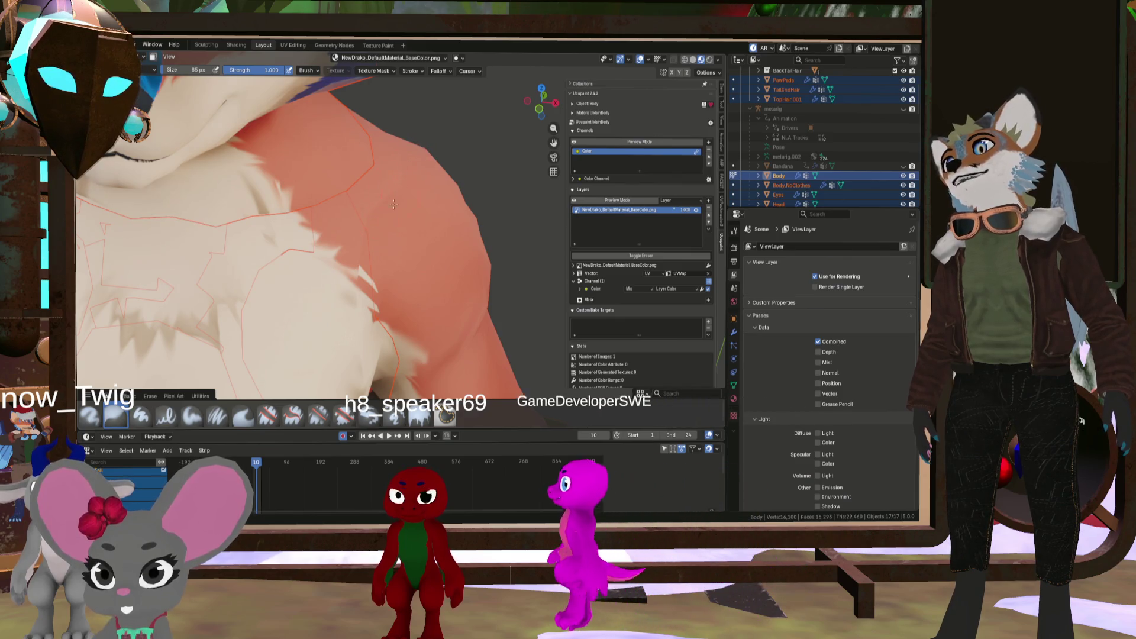
mouse_move(383, 190)
middle_mouse_down()
mouse_move(383, 176)
mouse_move(431, 169)
mouse_move(476, 142)
middle_mouse_up()
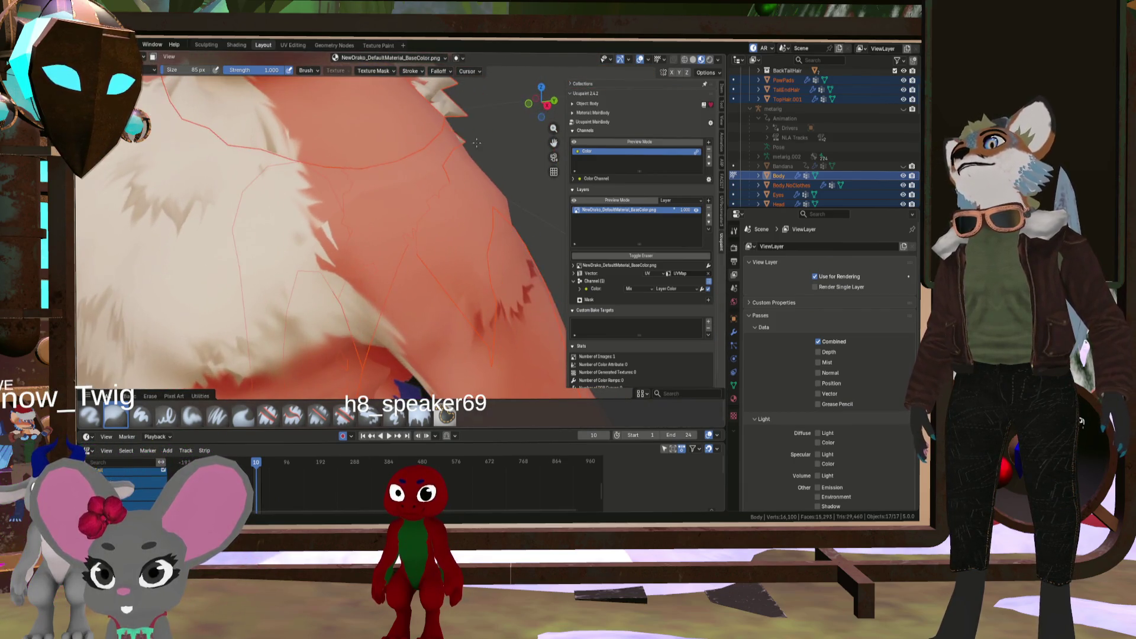
Orbit and zoom to review the painted fur on the shoulder and legs
scroll(397, 150, "down", 5)
mouse_move(397, 150)
middle_mouse_down()
mouse_move(297, 189)
mouse_move(339, 198)
mouse_move(320, 179)
mouse_move(379, 174)
mouse_move(378, 118)
middle_mouse_up()
scroll(296, 189, "up", 5)
scroll(328, 176, "down", 3)
scroll(378, 119, "up", 2)
View the tail and hand from the side, then exit Texture Paint to Object Mode
middle_click_drag(367, 177, 287, 189)
scroll(286, 189, "up", 2)
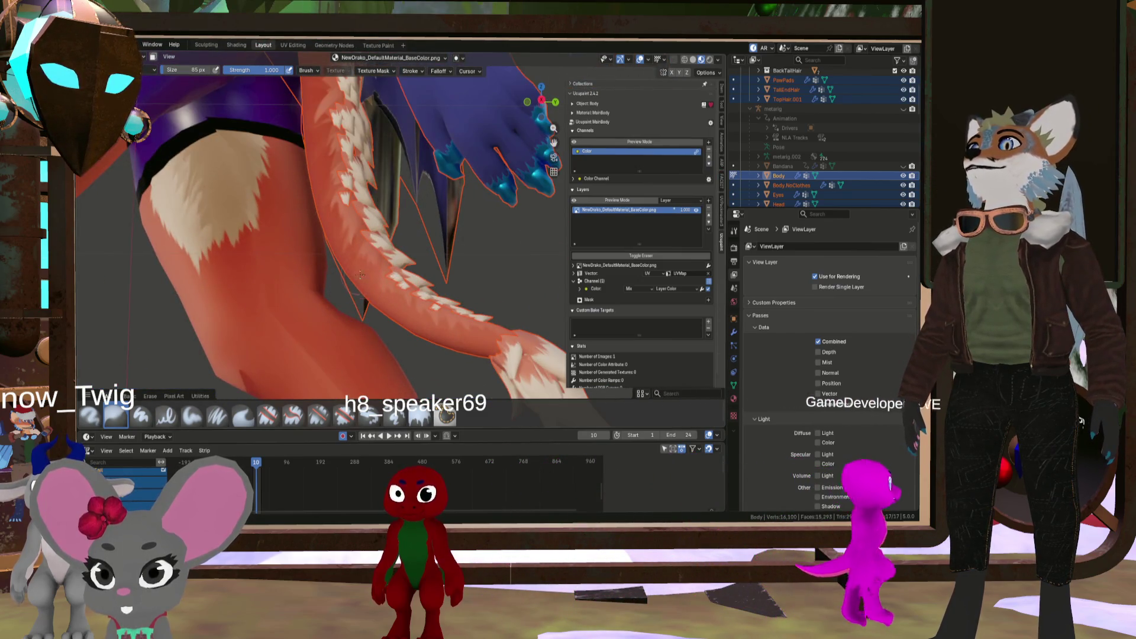
scroll(333, 253, "down", 5)
scroll(333, 253, "up", 4)
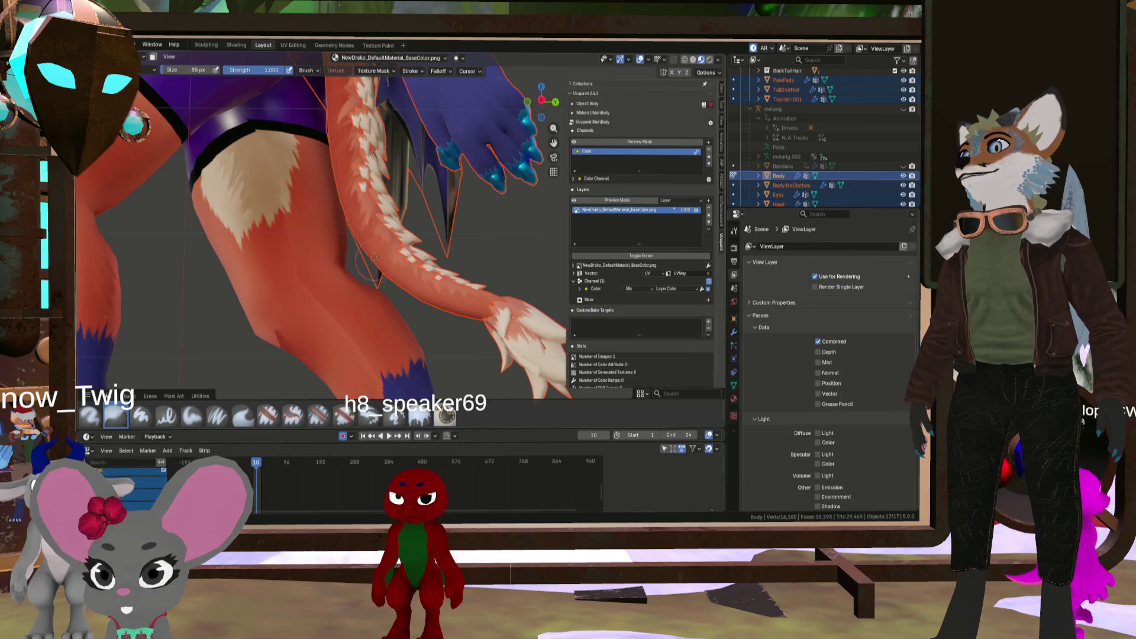
scroll(516, 156, "down", 4)
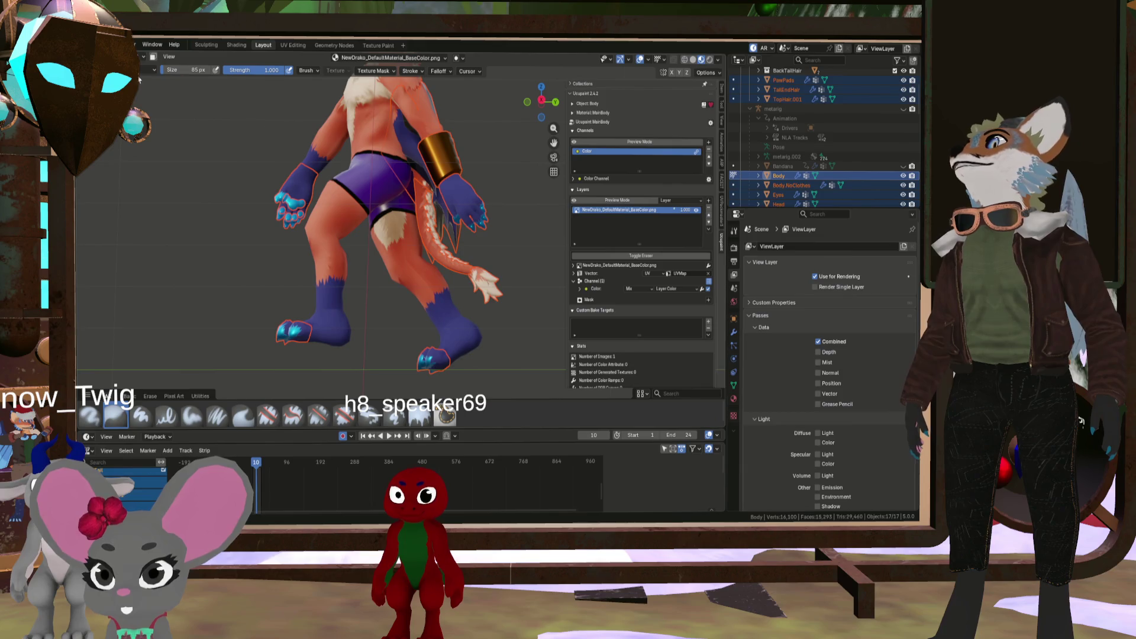
key("ctrl+Tab")
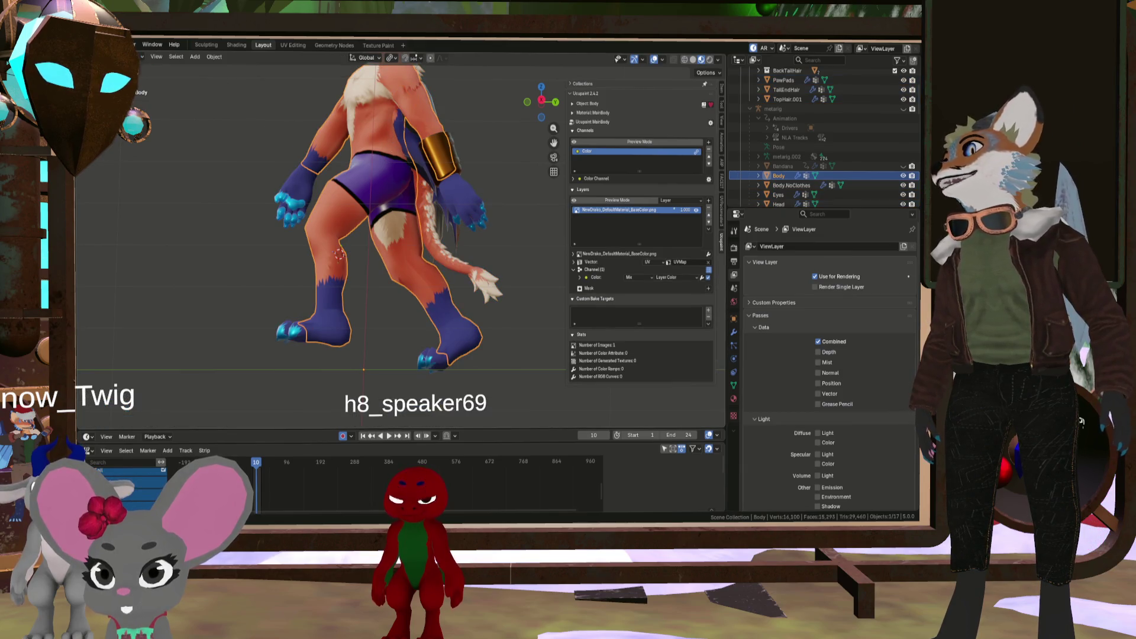
Return to Texture Paint and inspect the neck and back, ending with a 27 px brush
key("ctrl+Tab")
mouse_move(339, 254)
middle_mouse_down()
mouse_move(354, 155)
mouse_move(446, 264)
middle_mouse_up()
scroll(364, 155, "up", 5)
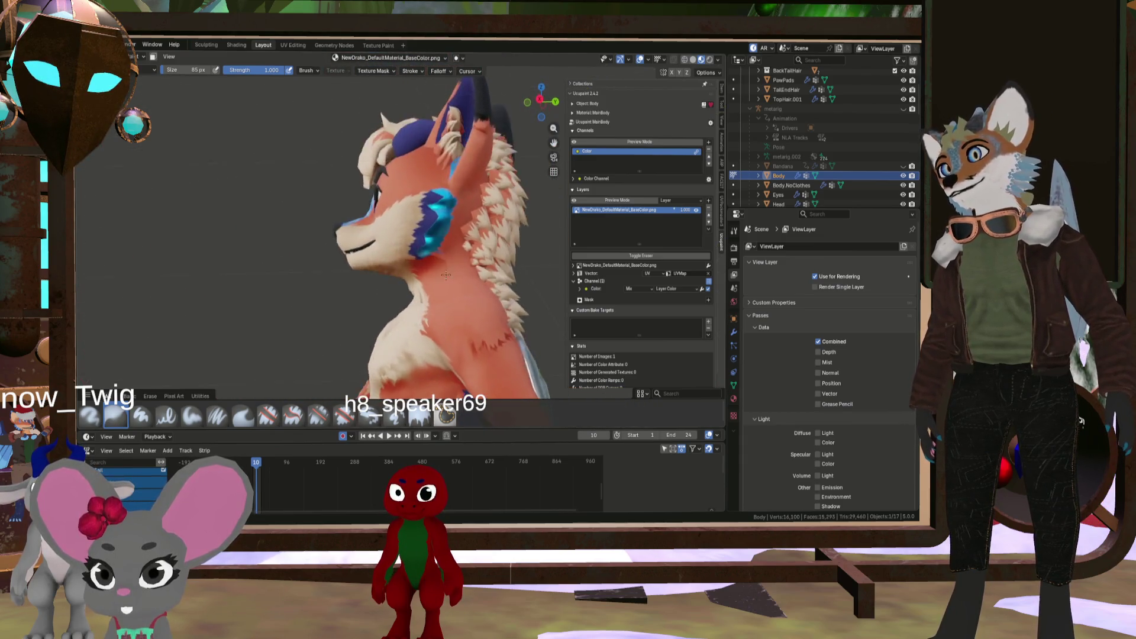
scroll(447, 263, "up", 4)
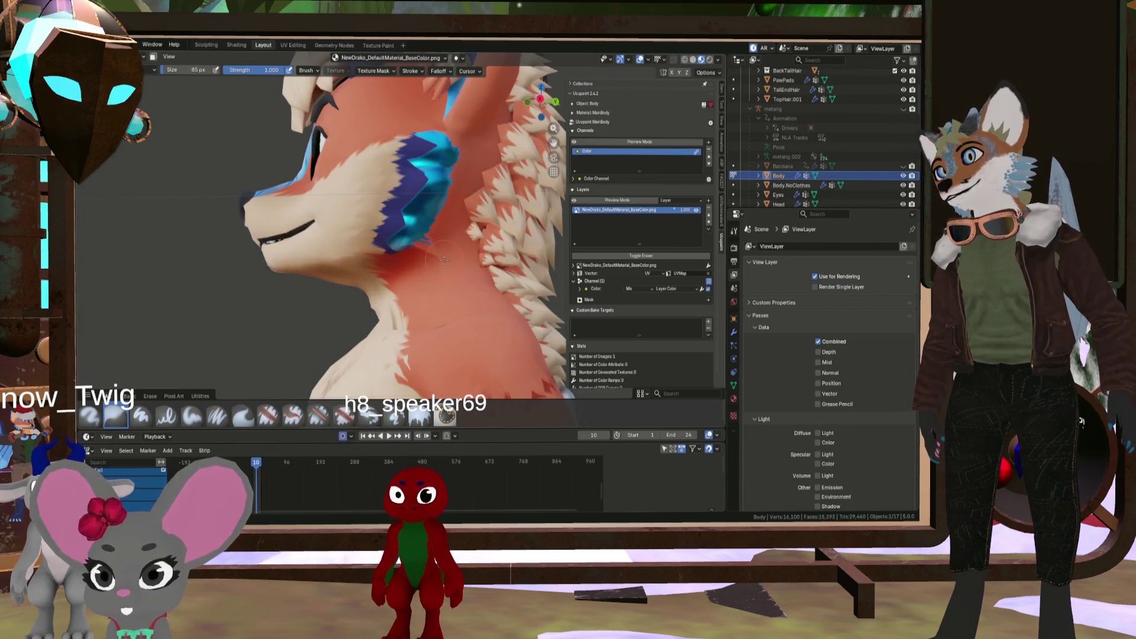
scroll(445, 272, "up", 4)
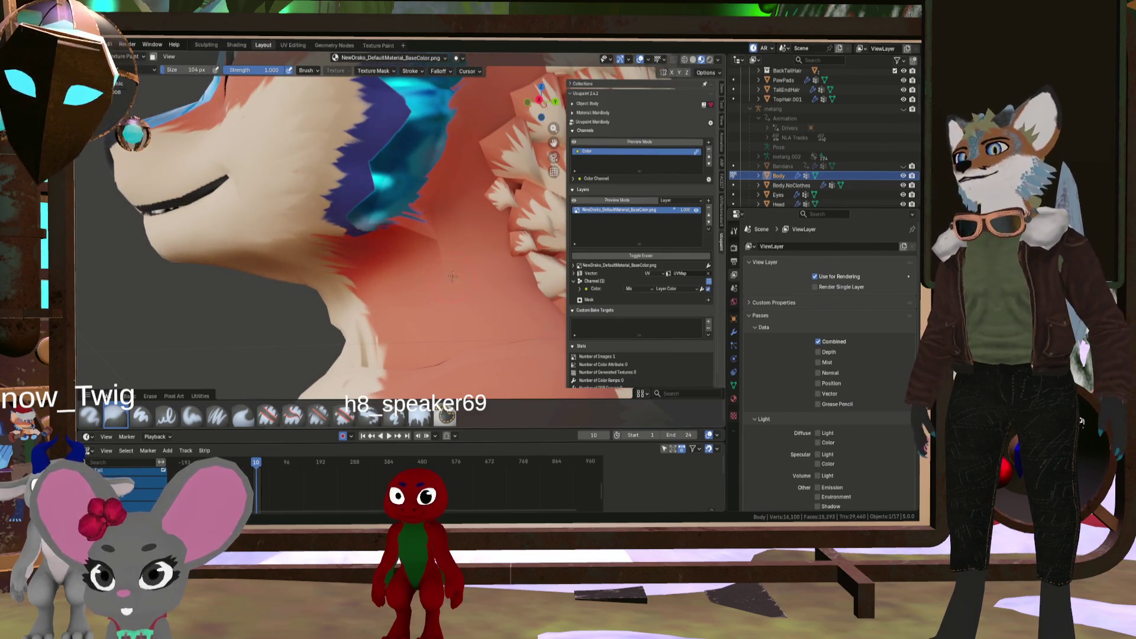
key("f")
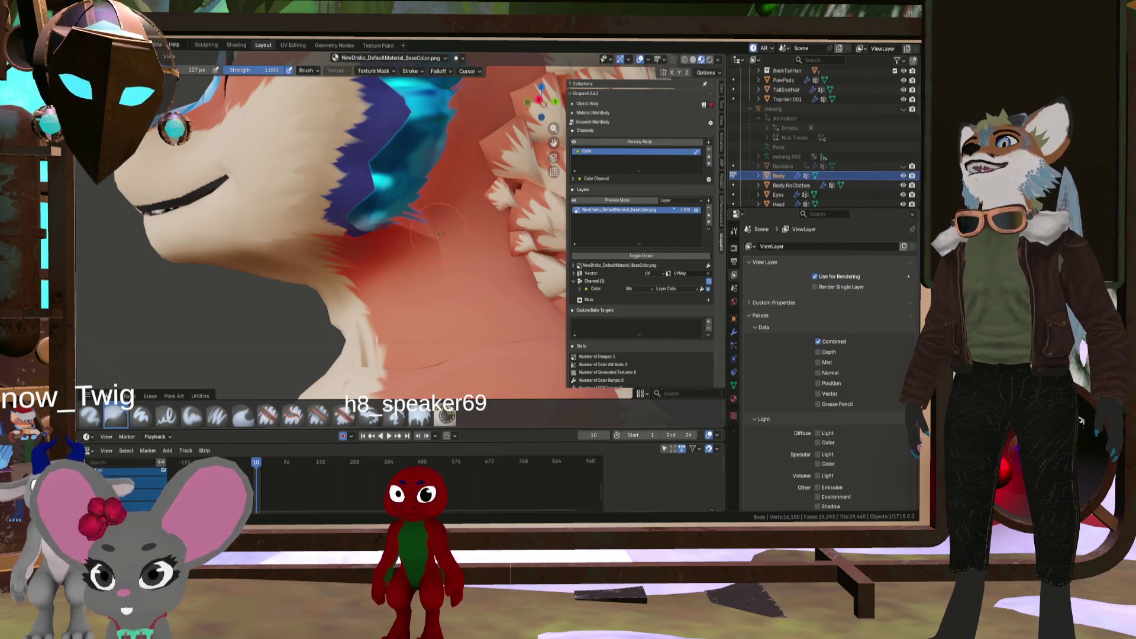
mouse_move(424, 194)
middle_mouse_down()
mouse_move(396, 192)
mouse_move(423, 195)
middle_mouse_up()
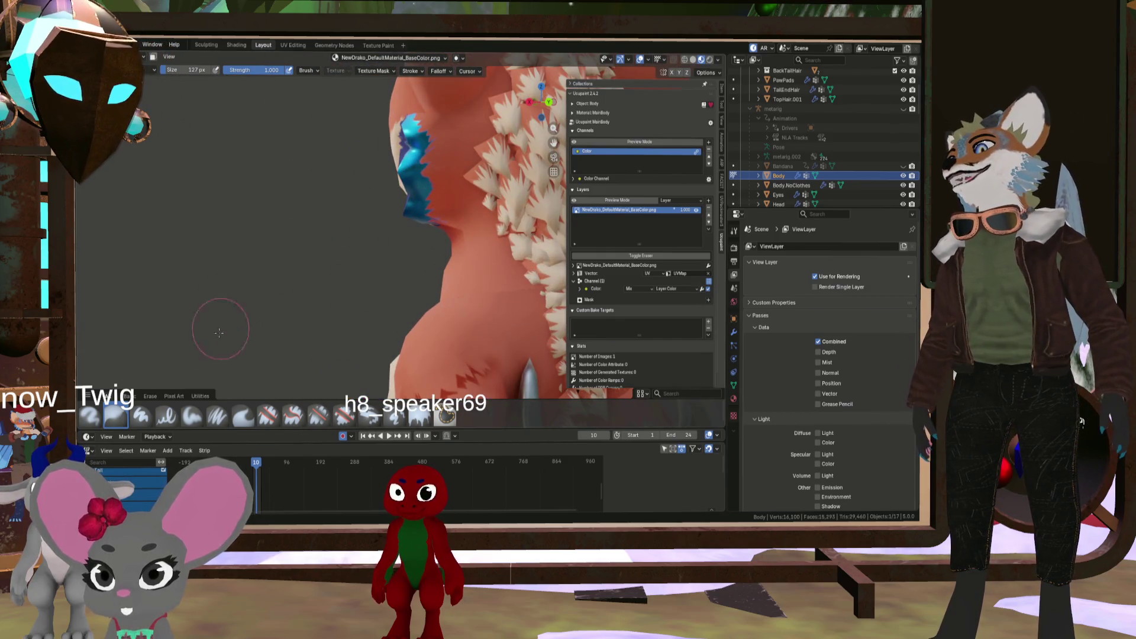
left_click(254, 410)
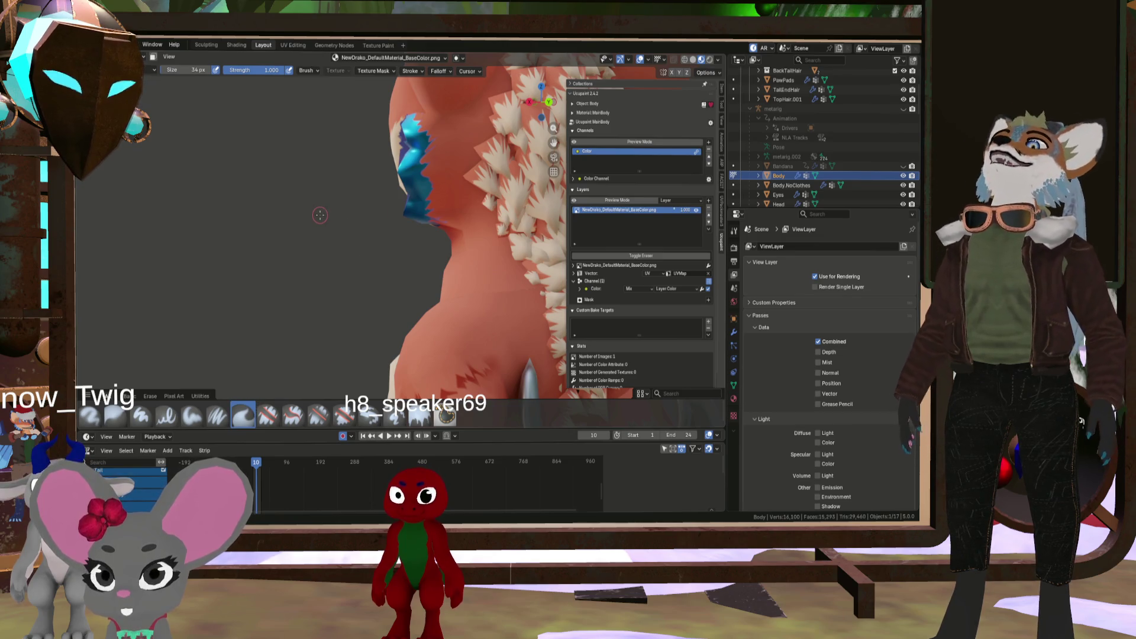
key("bracketleft")
key("bracketleft")
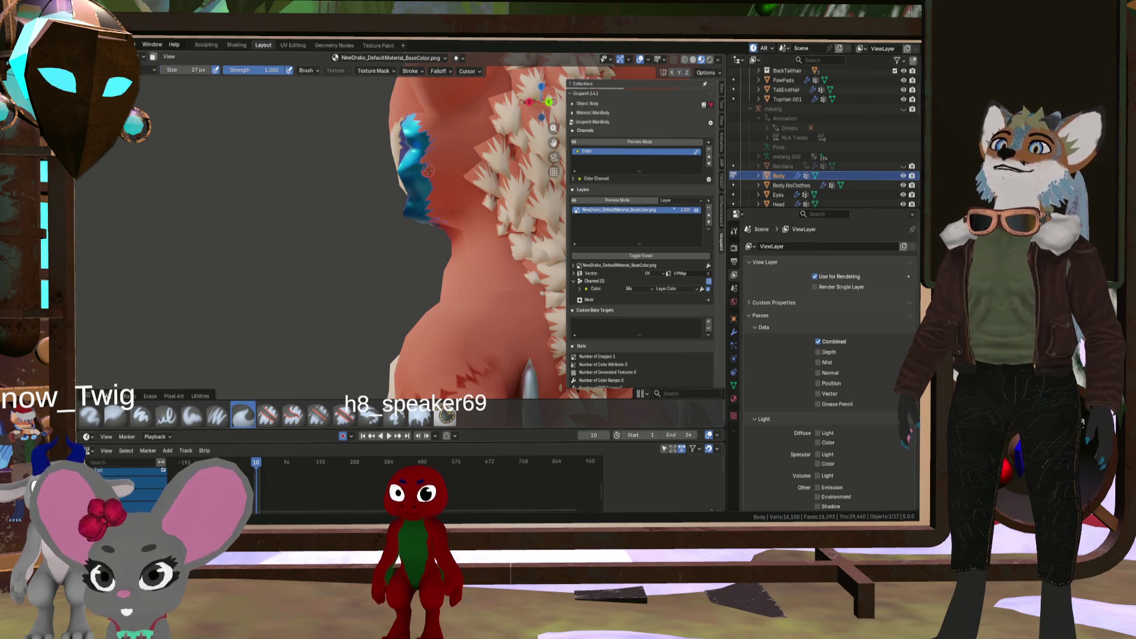
Switch to Object Mode and select the Head object
left_click(148, 57)
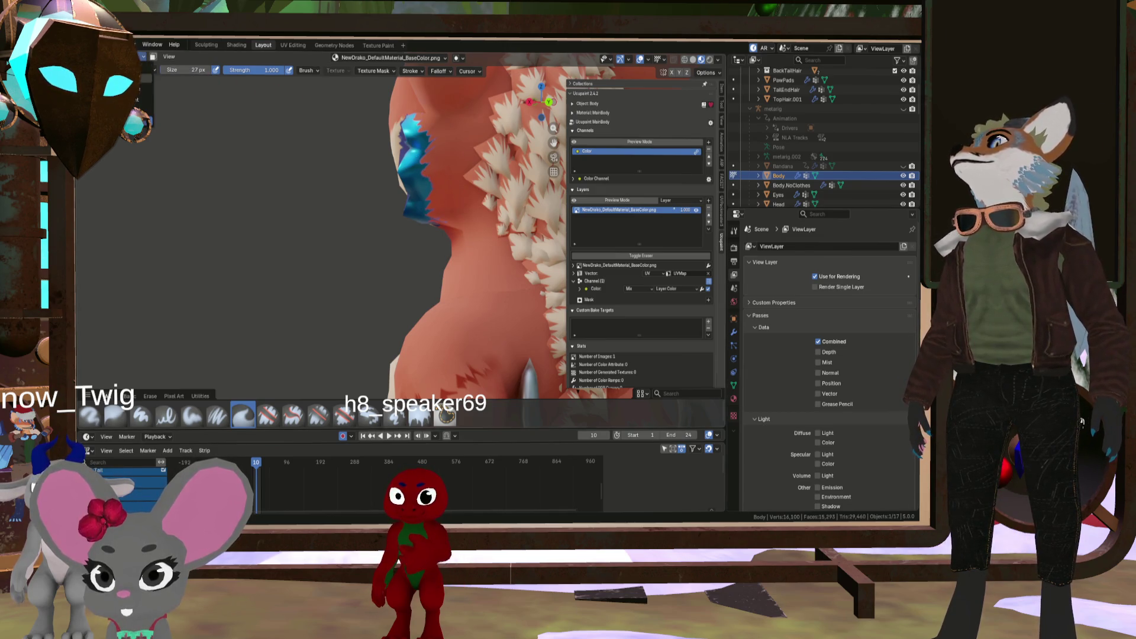
left_click(145, 67)
left_click(464, 198)
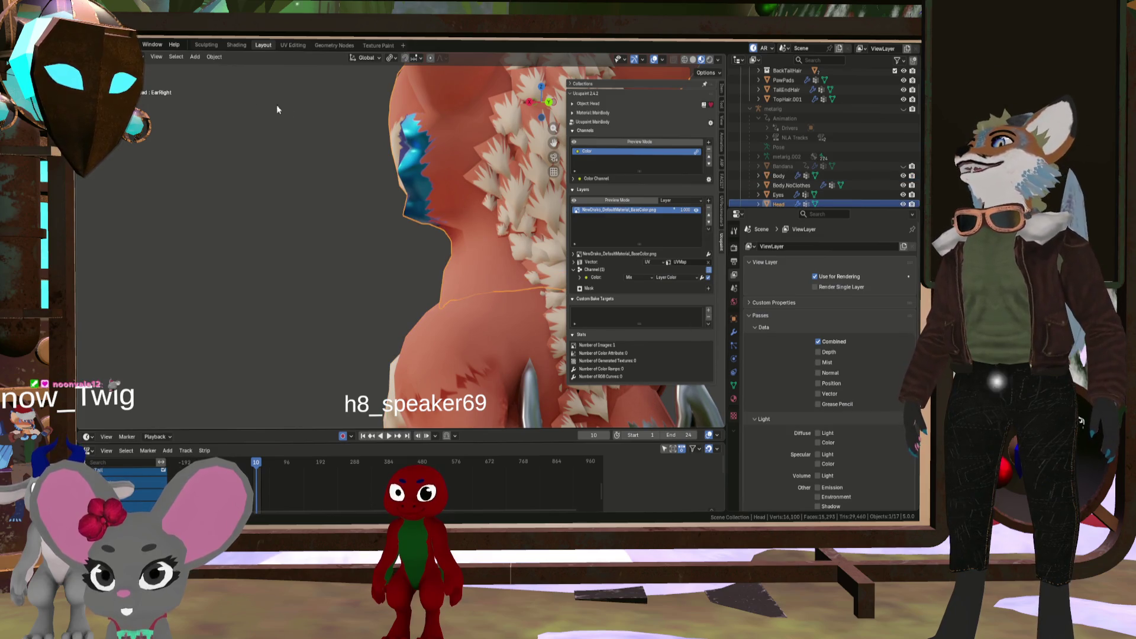
Start texture painting on the head with the brush set to 27 px
left_click(148, 67)
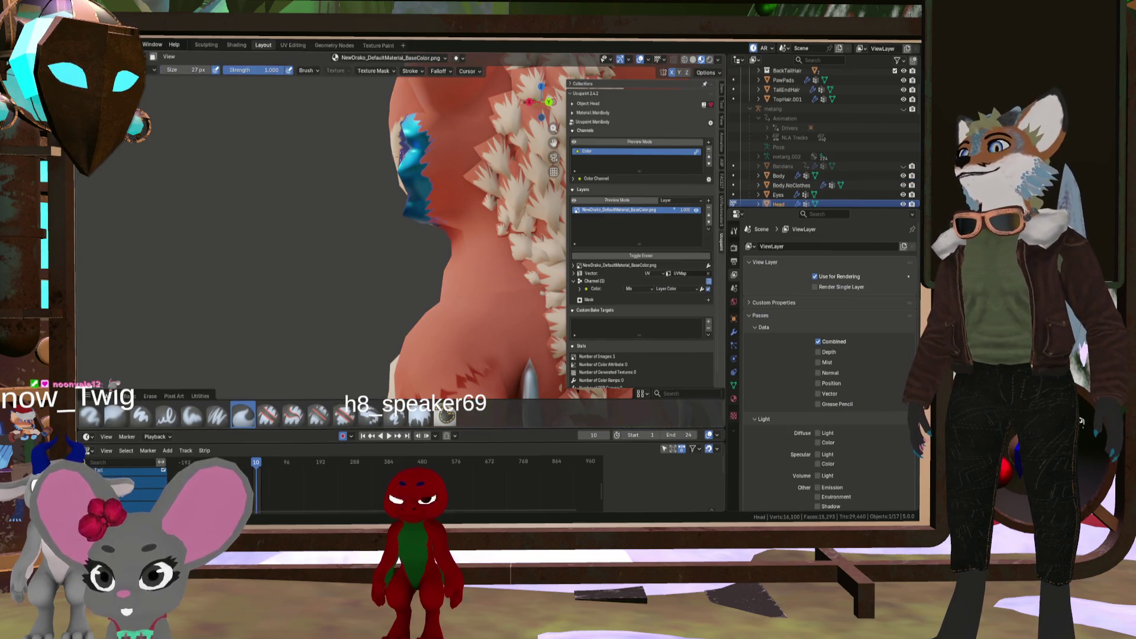
scroll(456, 178, "up", 3)
left_click(124, 420)
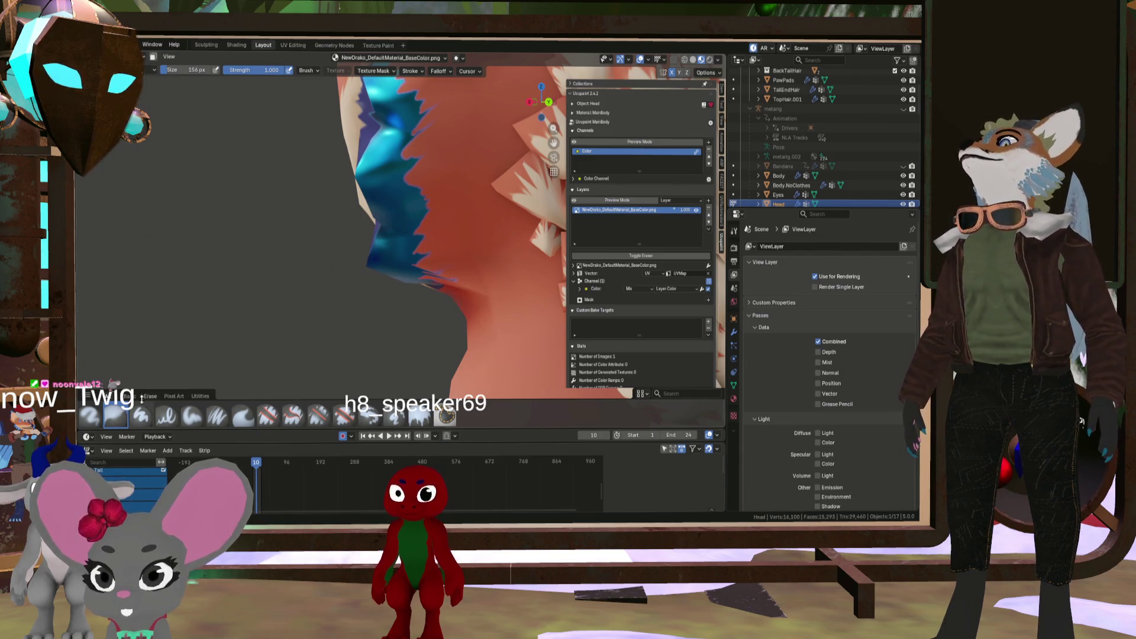
key("f")
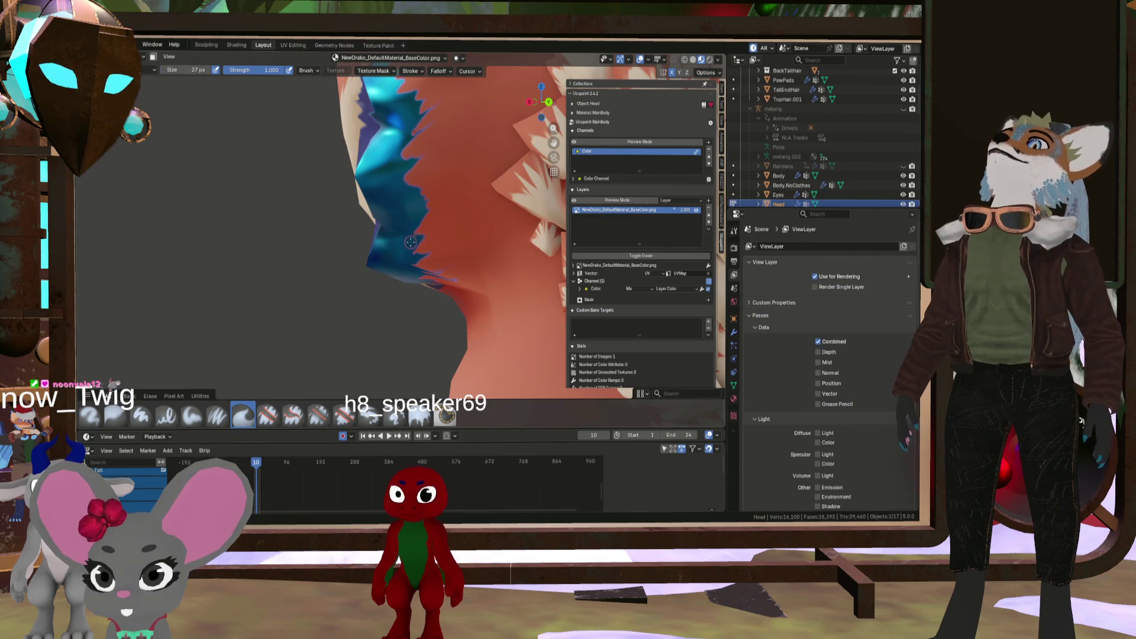
left_click(452, 229)
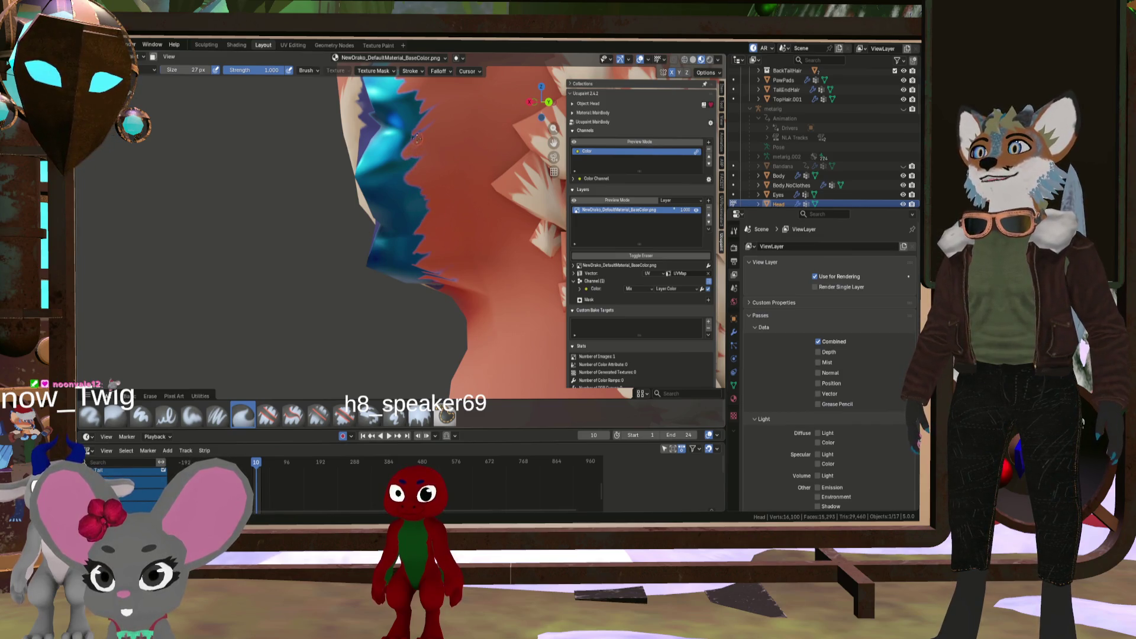
Inspect the character's back and side, then return to Object Mode and select the Body mesh
scroll(406, 159, "down", 5)
mouse_move(405, 159)
middle_mouse_down()
mouse_move(410, 179)
mouse_move(234, 204)
mouse_move(395, 190)
mouse_move(419, 214)
mouse_move(467, 177)
mouse_move(477, 153)
mouse_move(459, 136)
mouse_move(500, 151)
mouse_move(437, 138)
middle_mouse_up()
scroll(379, 185, "up", 6)
scroll(473, 172, "down", 5)
scroll(488, 164, "up", 5)
scroll(517, 157, "down", 5)
scroll(511, 136, "up", 5)
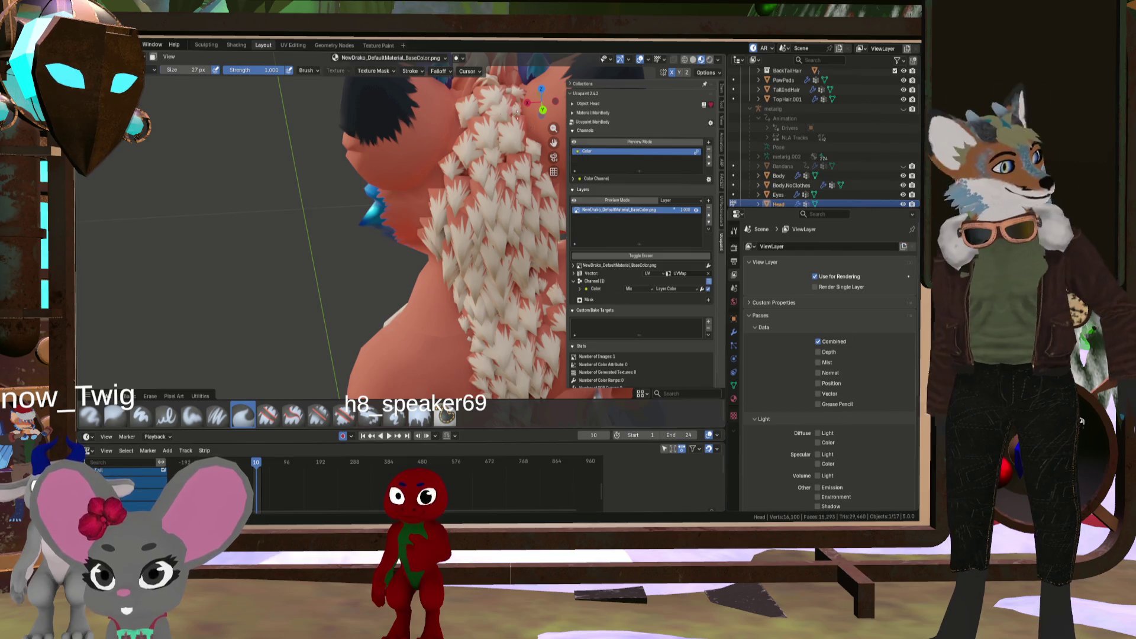
mouse_move(500, 110)
middle_mouse_down()
mouse_move(340, 185)
mouse_move(525, 124)
mouse_move(470, 216)
mouse_move(456, 204)
middle_mouse_up()
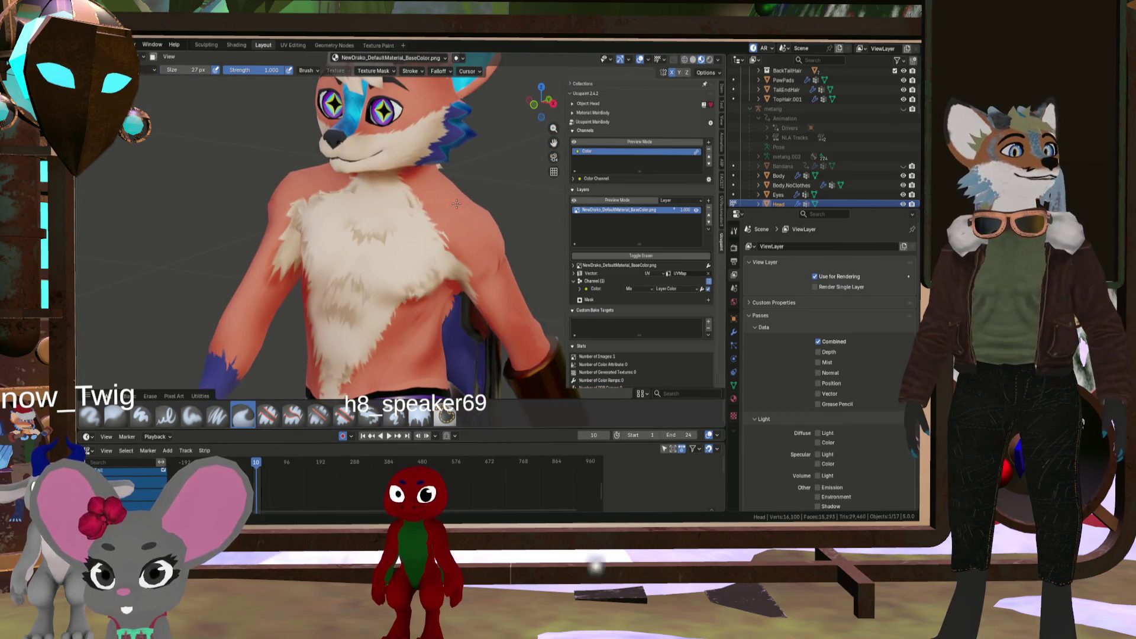
scroll(467, 204, "down", 3)
middle_click_drag(472, 309, 426, 254)
scroll(427, 255, "up", 5)
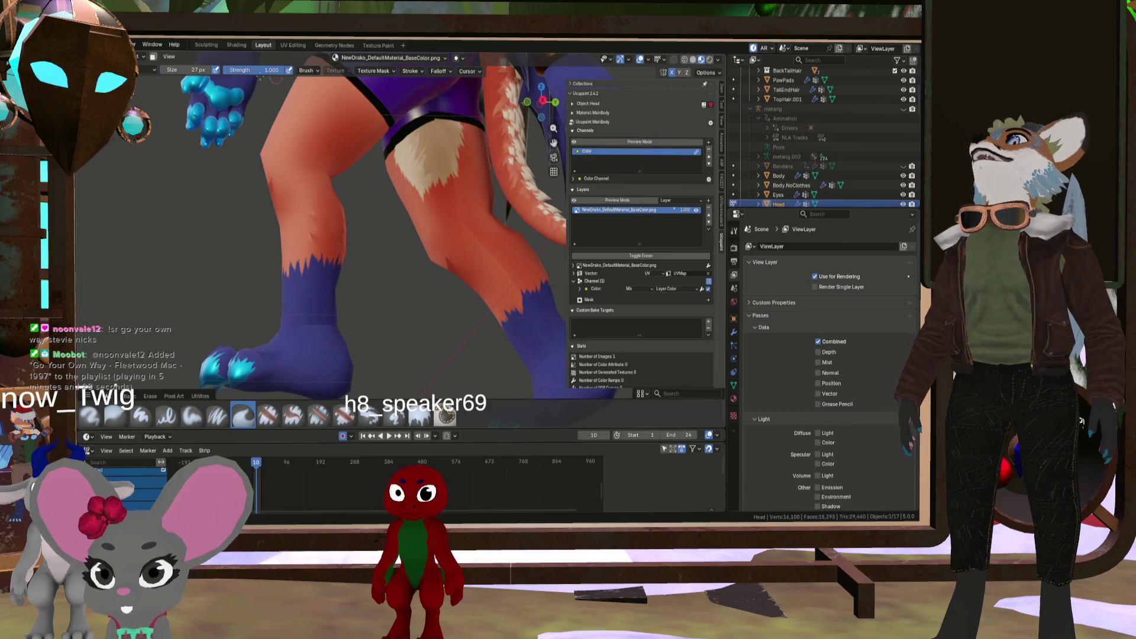
key("ctrl+Tab")
left_click(779, 175)
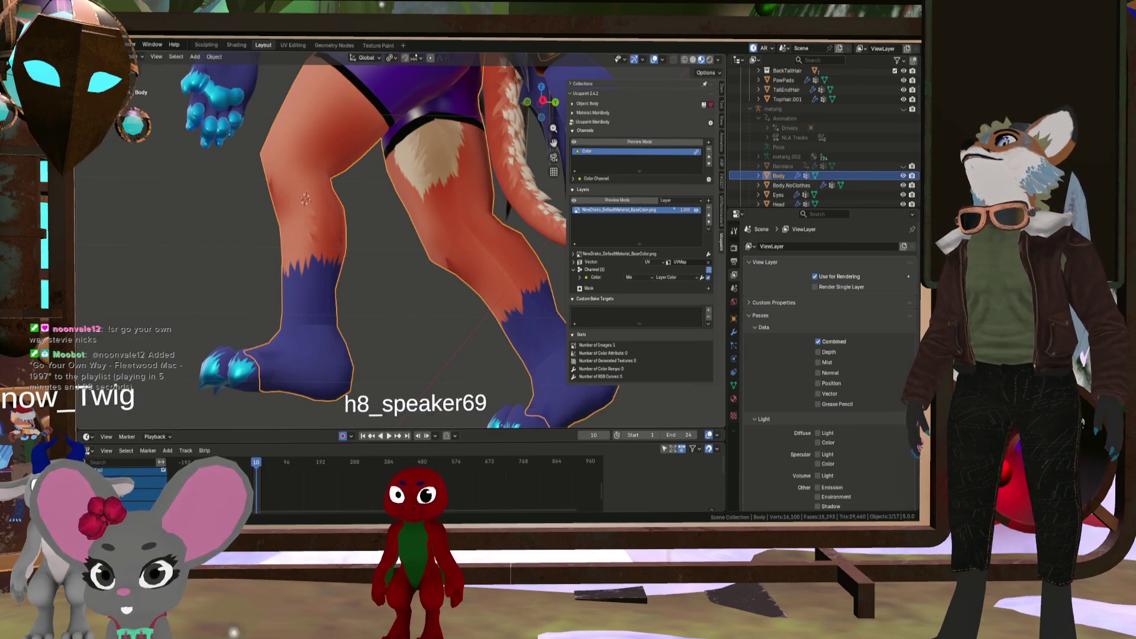
Switch the Body into Texture Paint mode and enlarge the brush to 75 px
left_click(135, 56)
left_click(135, 121)
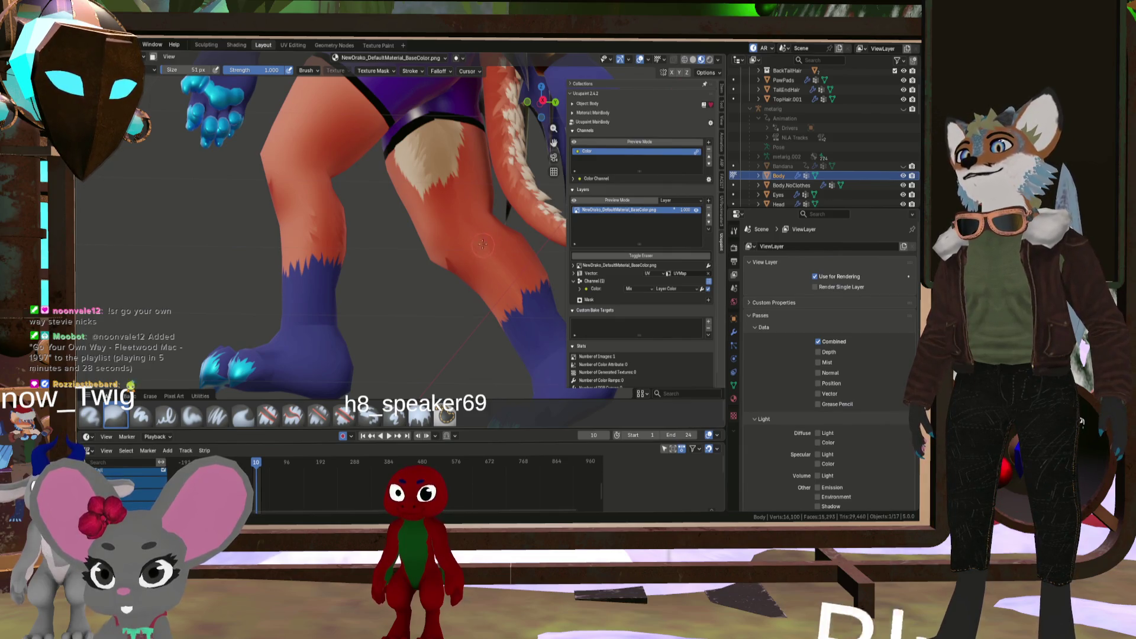
key("bracketright")
key("bracketright")
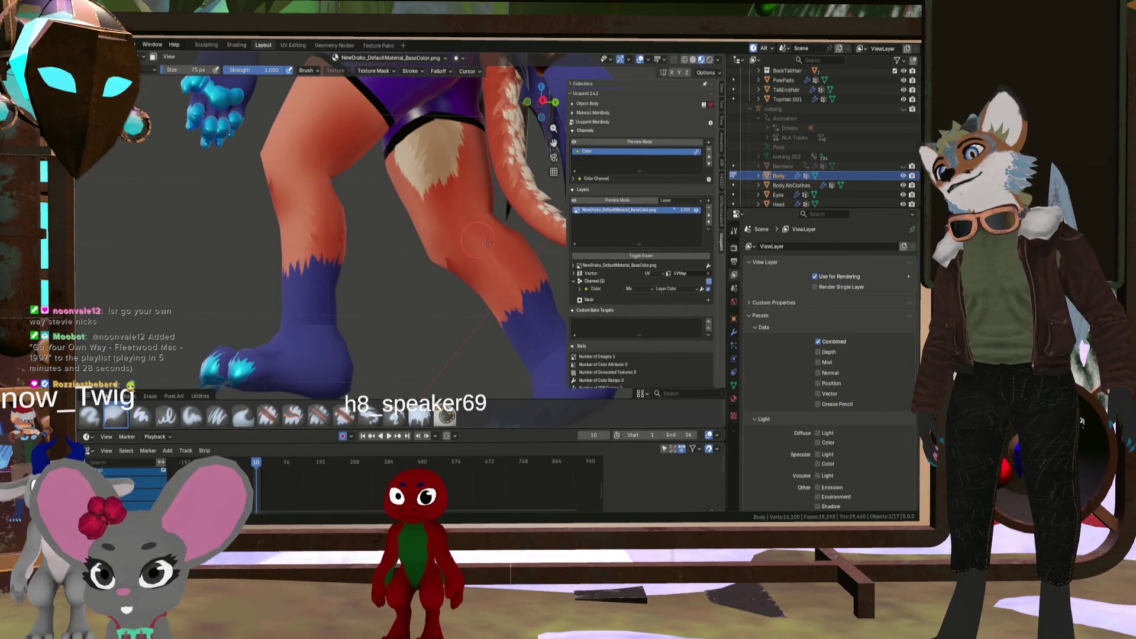
key("F3")
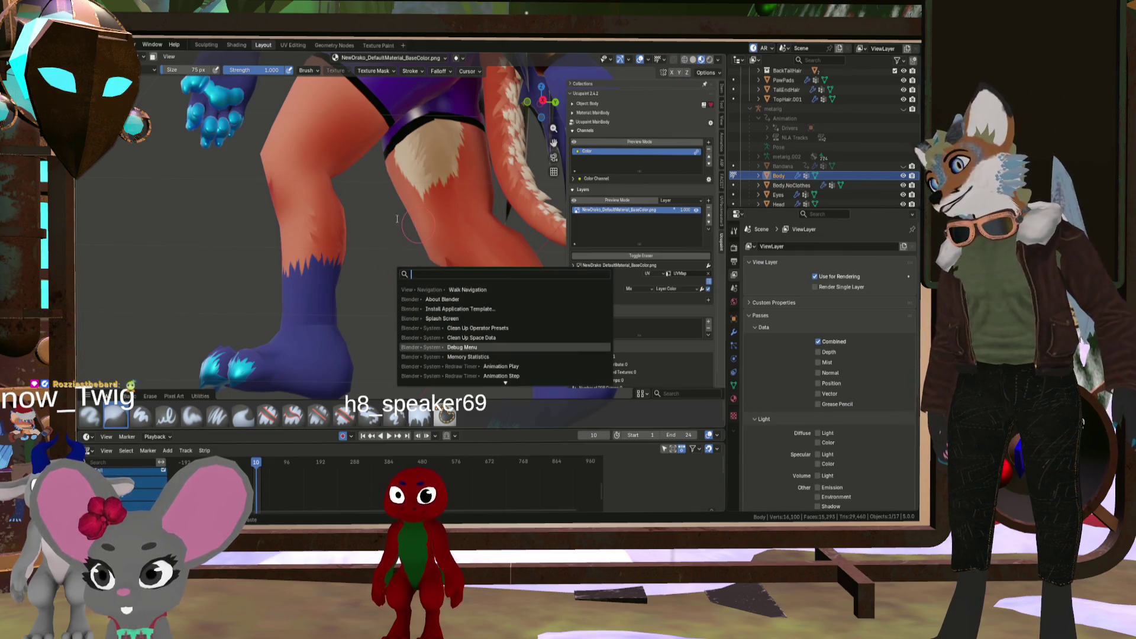
Use walk navigation to bring the view in close to the legs
key("Return")
key("s")
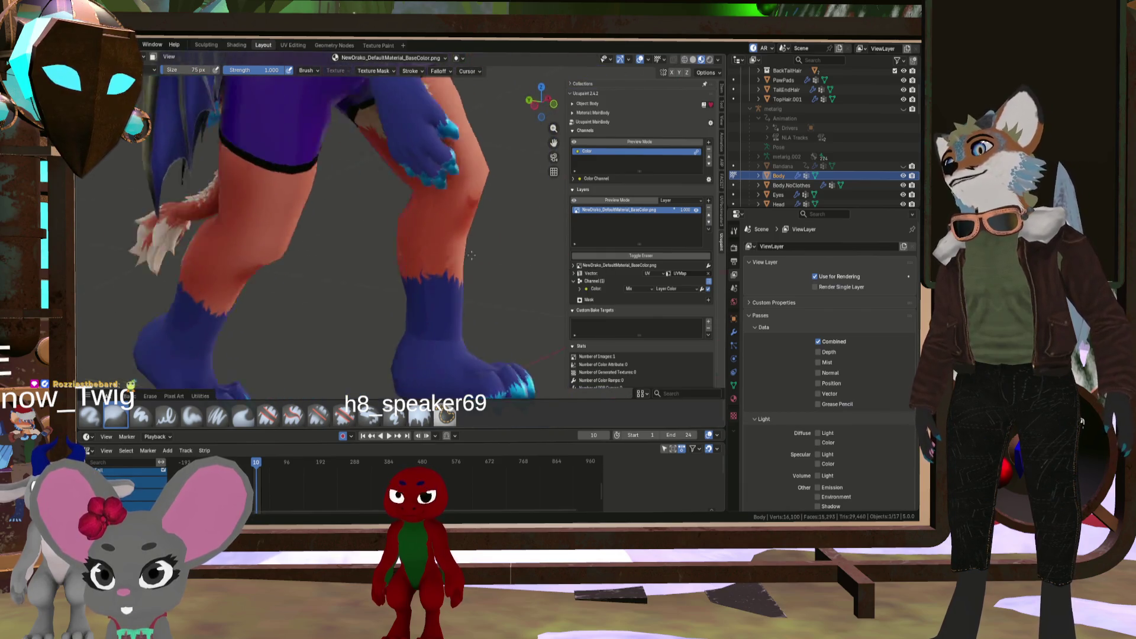
left_click(432, 169)
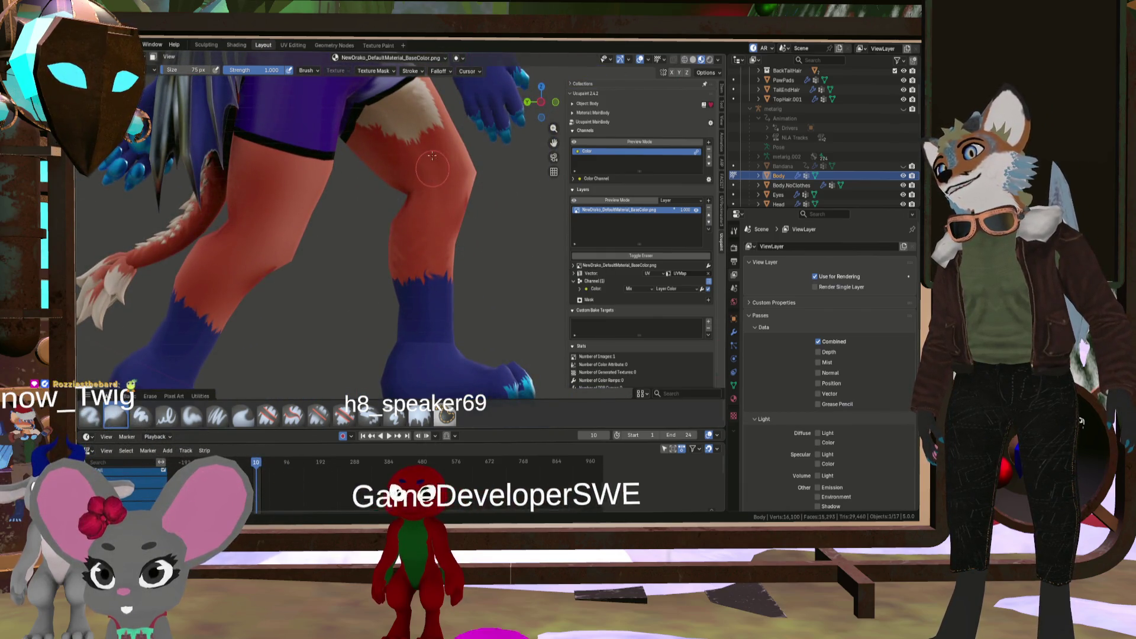
middle_click_drag(432, 168, 389, 219)
key("w")
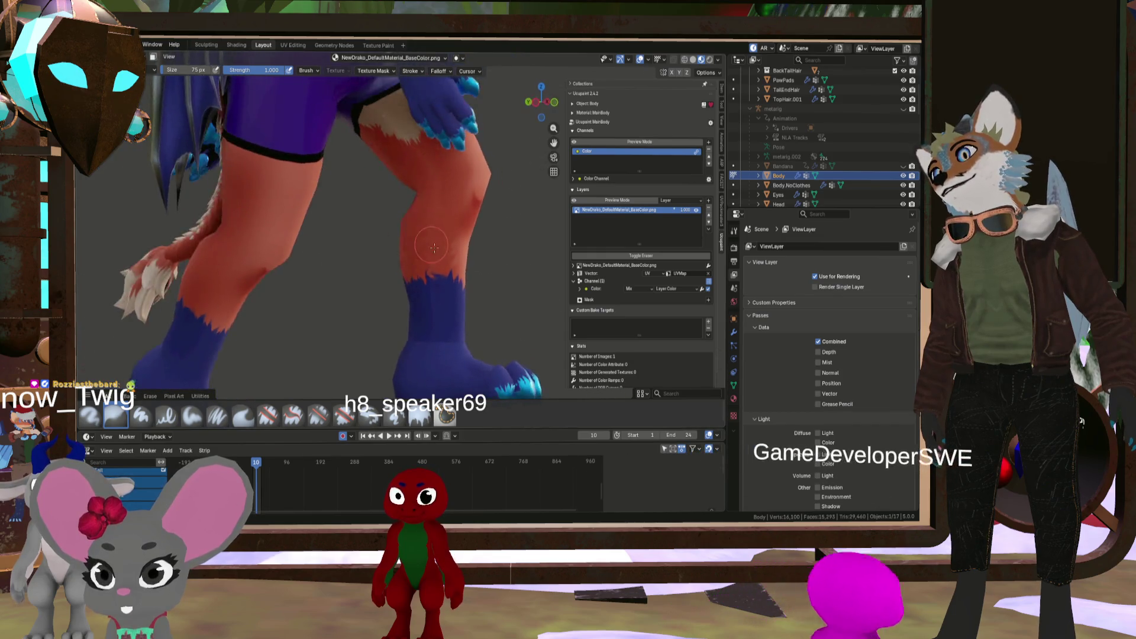
left_click(440, 328)
Orbit around the hips, tail and back, frame the legs, and switch to a 27 px brush
scroll(441, 328, "down", 3)
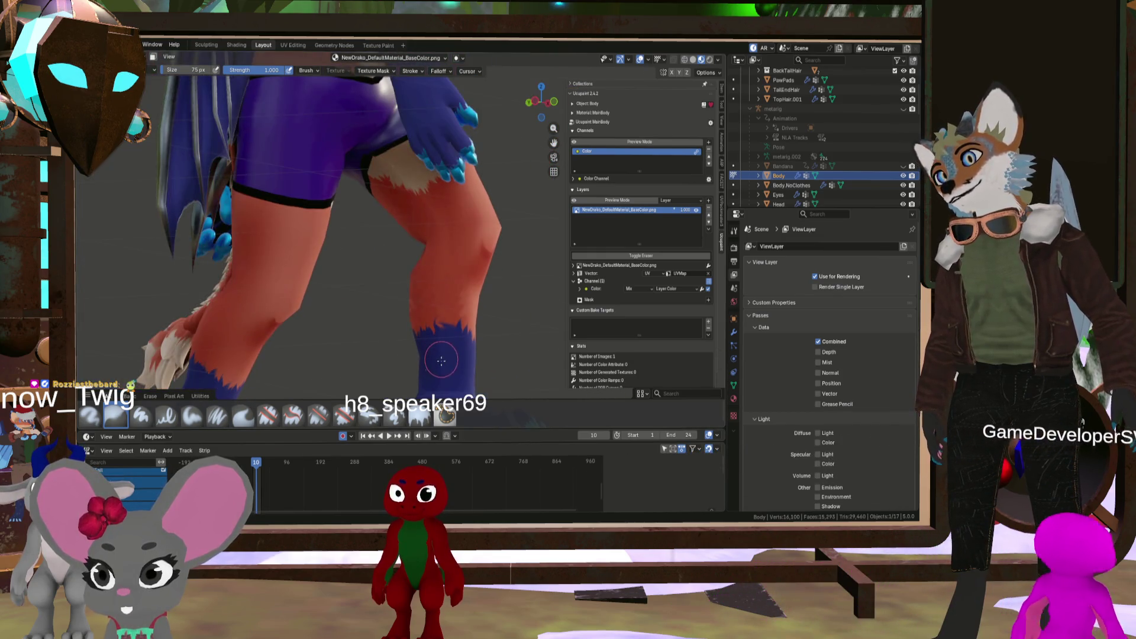
middle_click_drag(444, 344, 401, 335)
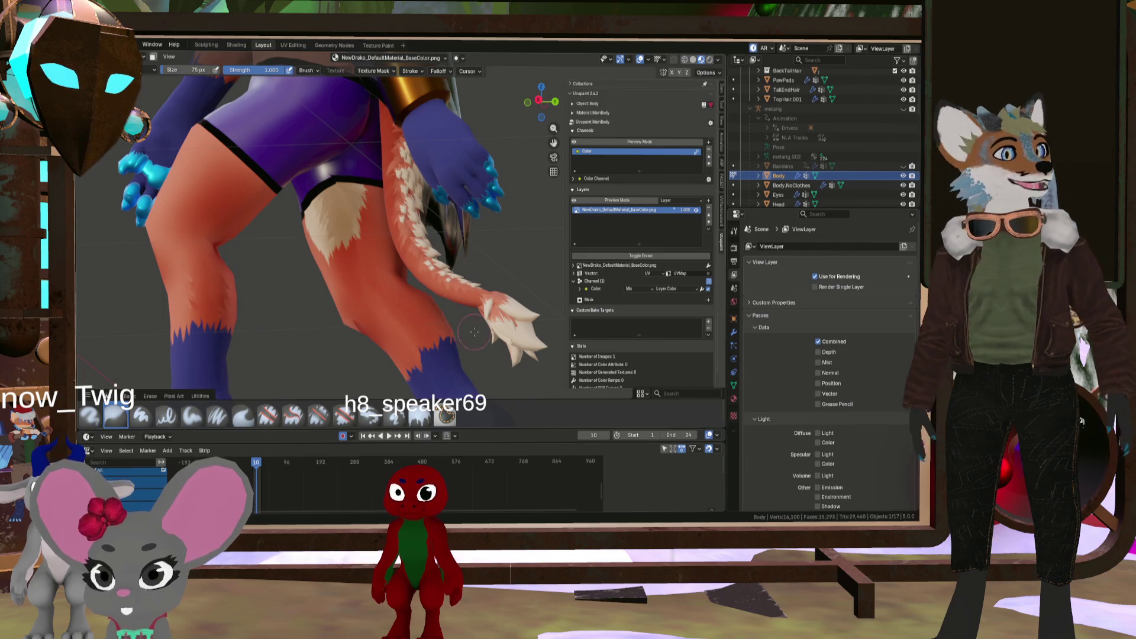
middle_click_drag(474, 332, 479, 349)
scroll(479, 349, "down", 5)
scroll(482, 361, "down", 2)
scroll(485, 374, "up", 3)
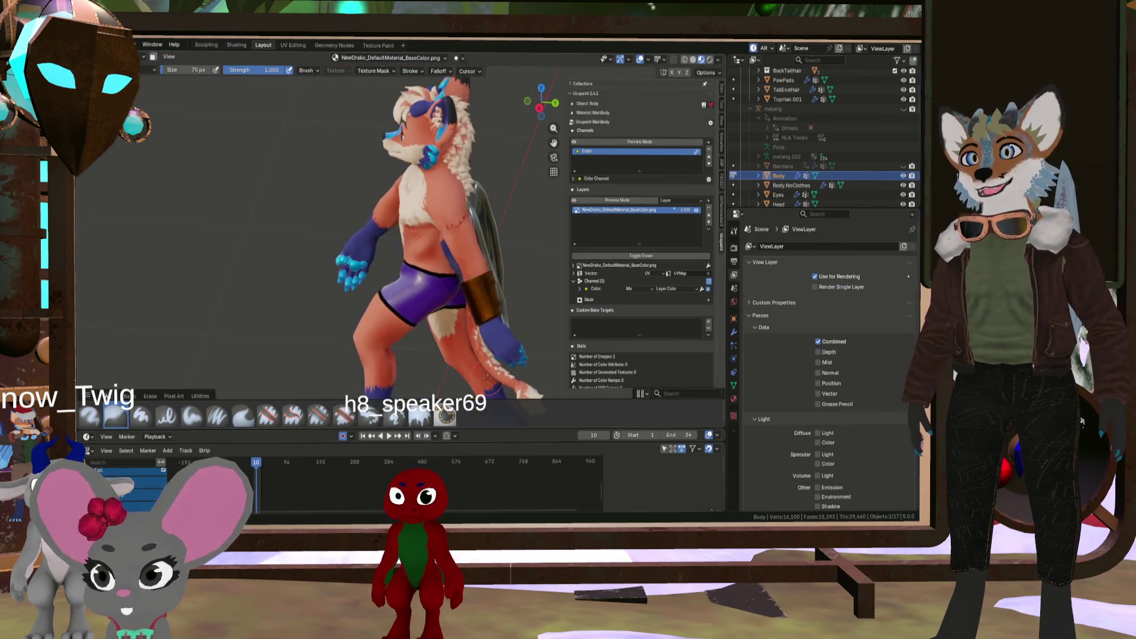
scroll(485, 374, "up", 4)
mouse_move(485, 374)
middle_mouse_down()
mouse_move(388, 287)
mouse_move(375, 209)
mouse_move(426, 222)
middle_mouse_up()
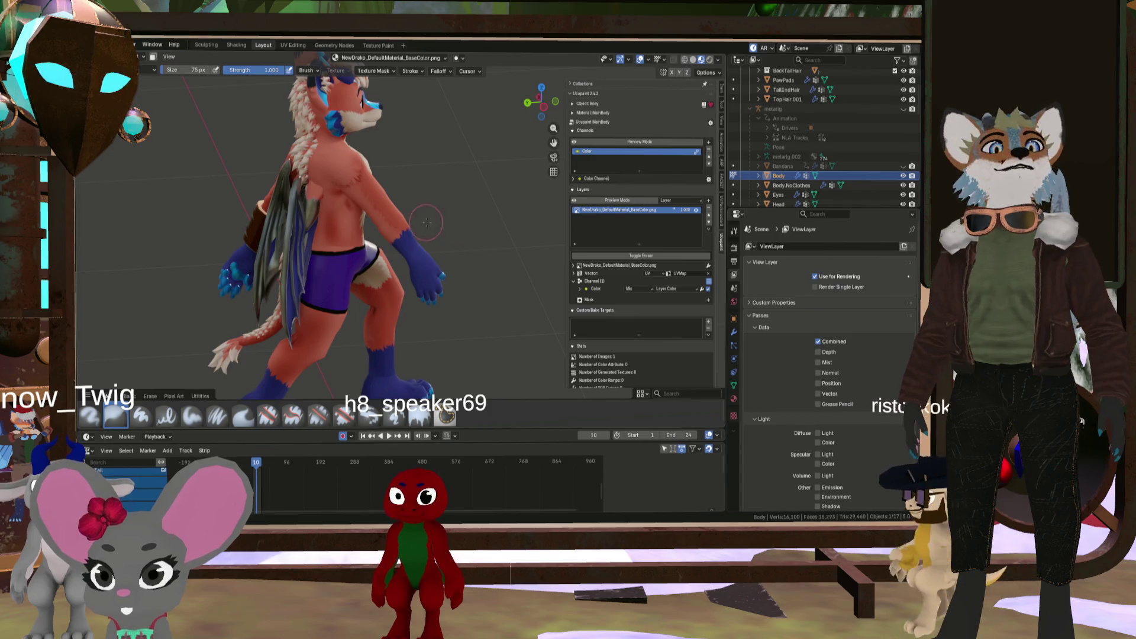
scroll(426, 222, "up", 2)
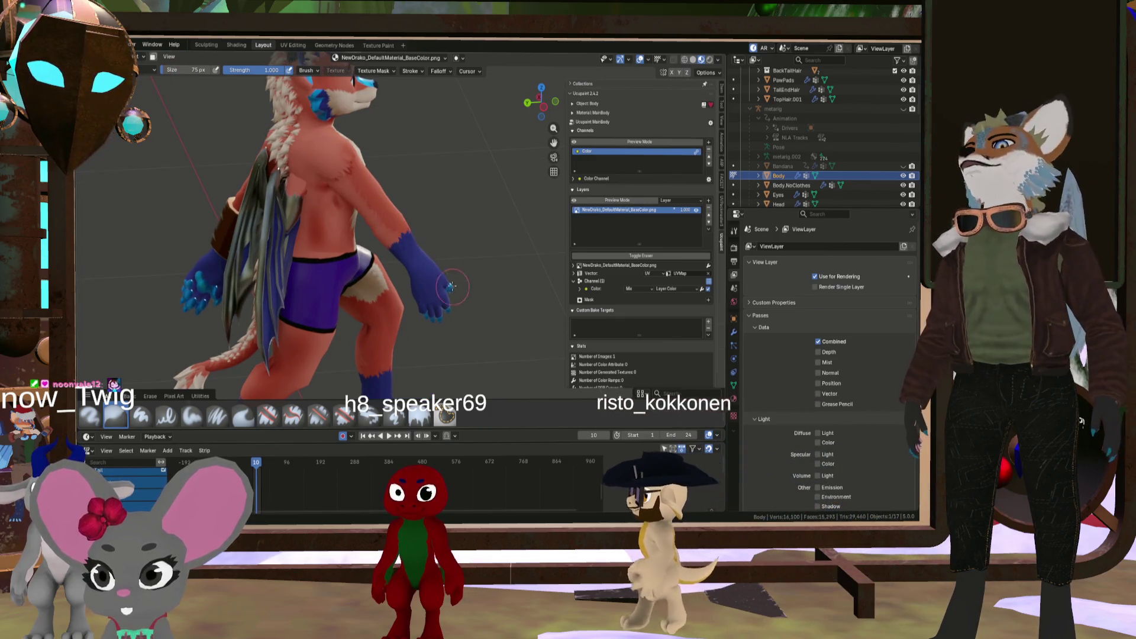
mouse_move(451, 286)
middle_mouse_down("shift")
mouse_move(426, 195)
mouse_move(495, 238)
mouse_move(256, 202)
middle_mouse_up("shift")
scroll(417, 187, "up", 4)
scroll(418, 187, "down", 2)
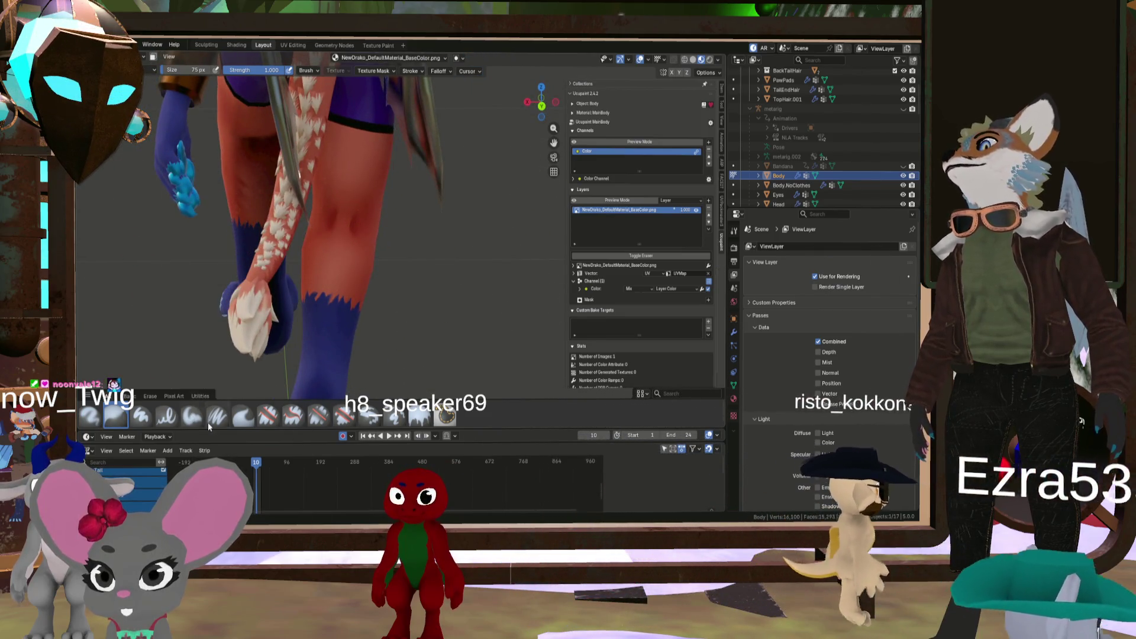
left_click(243, 416)
scroll(371, 267, "up", 4)
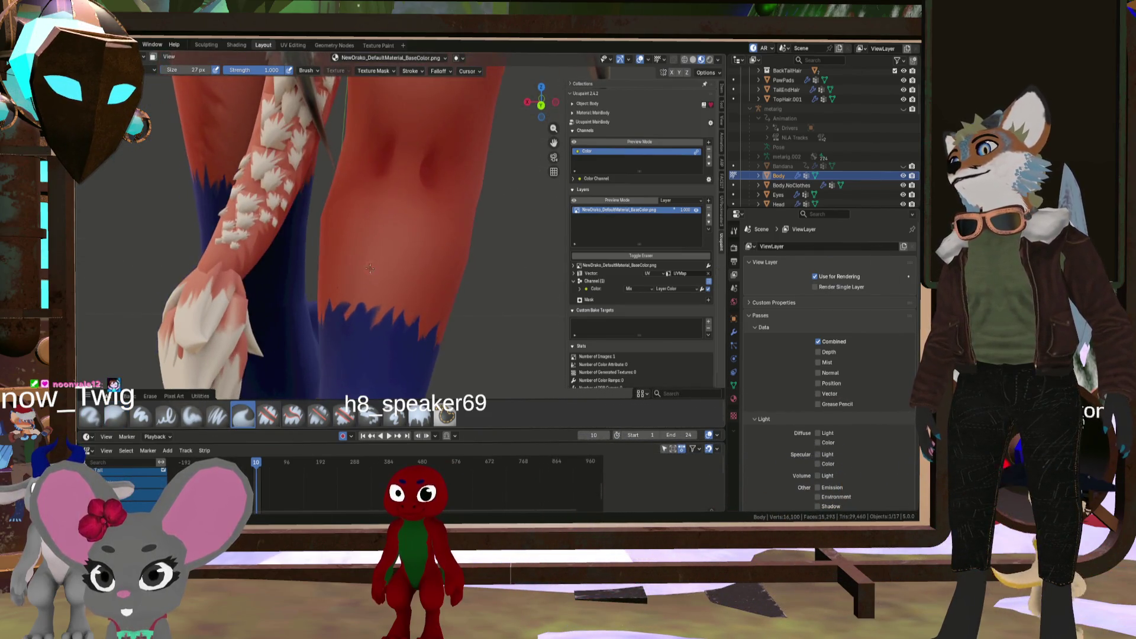
Pan, orbit and zoom onto the back of the leg, tail and foot, with the brush at 40 px
middle_click_drag(371, 267, 252, 272, "shift")
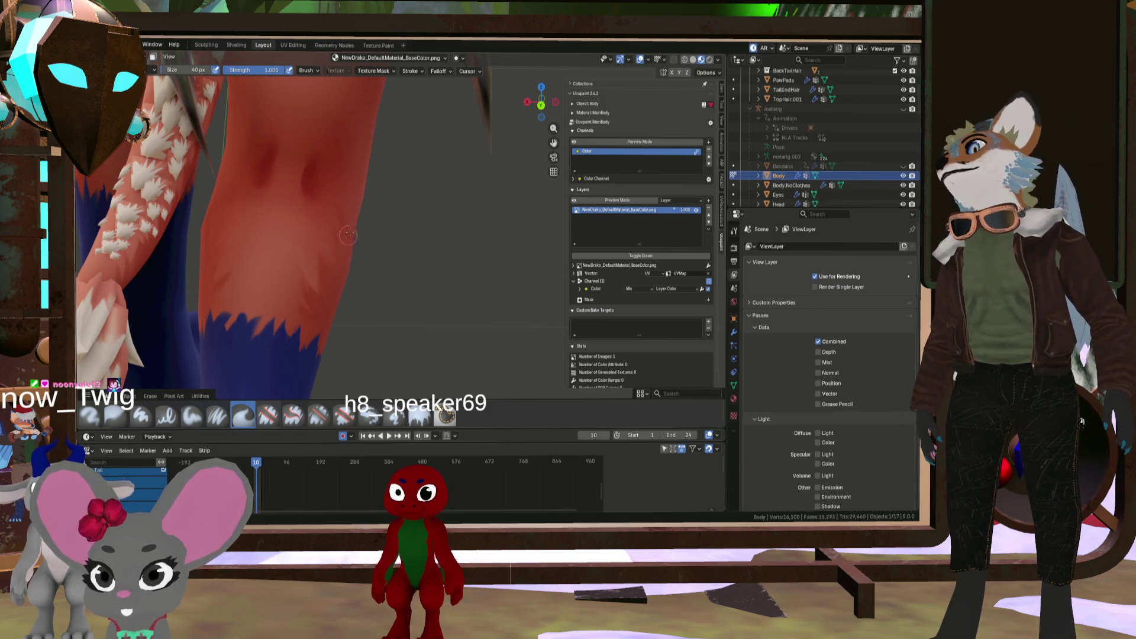
scroll(349, 237, "down", 3)
mouse_move(355, 234)
middle_mouse_down()
mouse_move(426, 202)
mouse_move(433, 154)
middle_mouse_up()
scroll(384, 219, "up", 3)
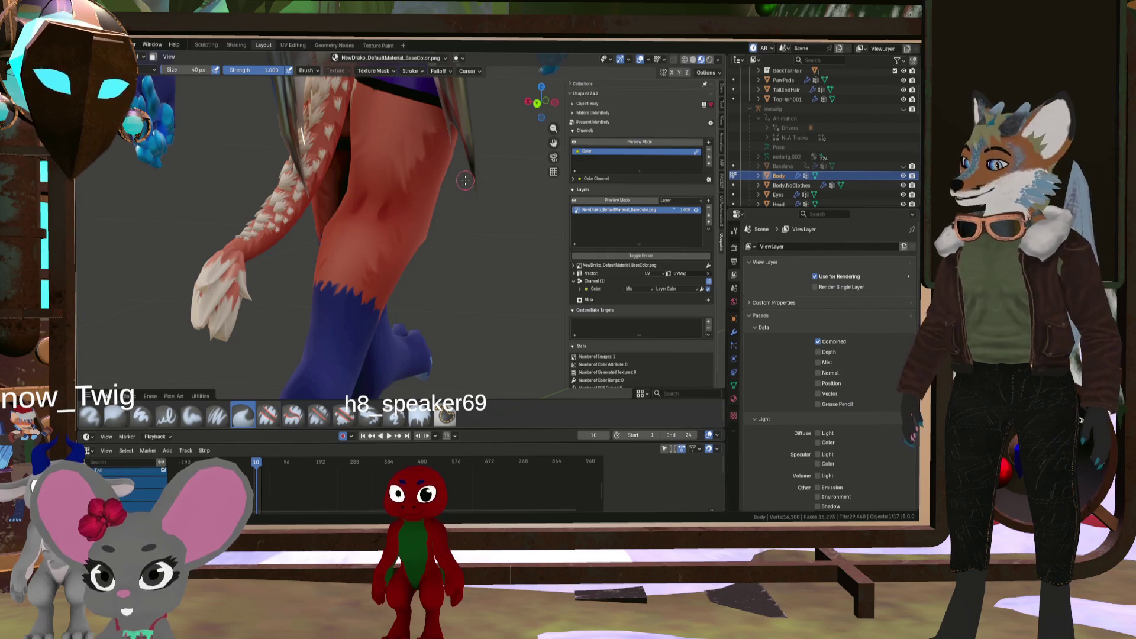
scroll(465, 180, "up", 5)
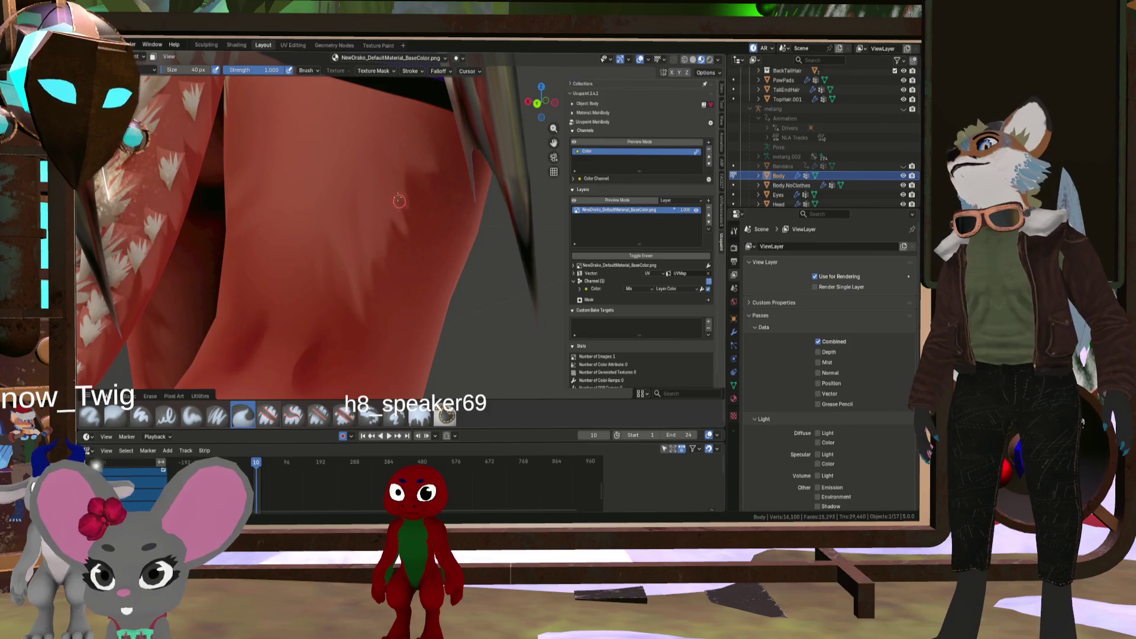
Enlarge the brush slightly, play the animation, and zoom and tilt onto the thigh
key("bracketright")
key("bracketright")
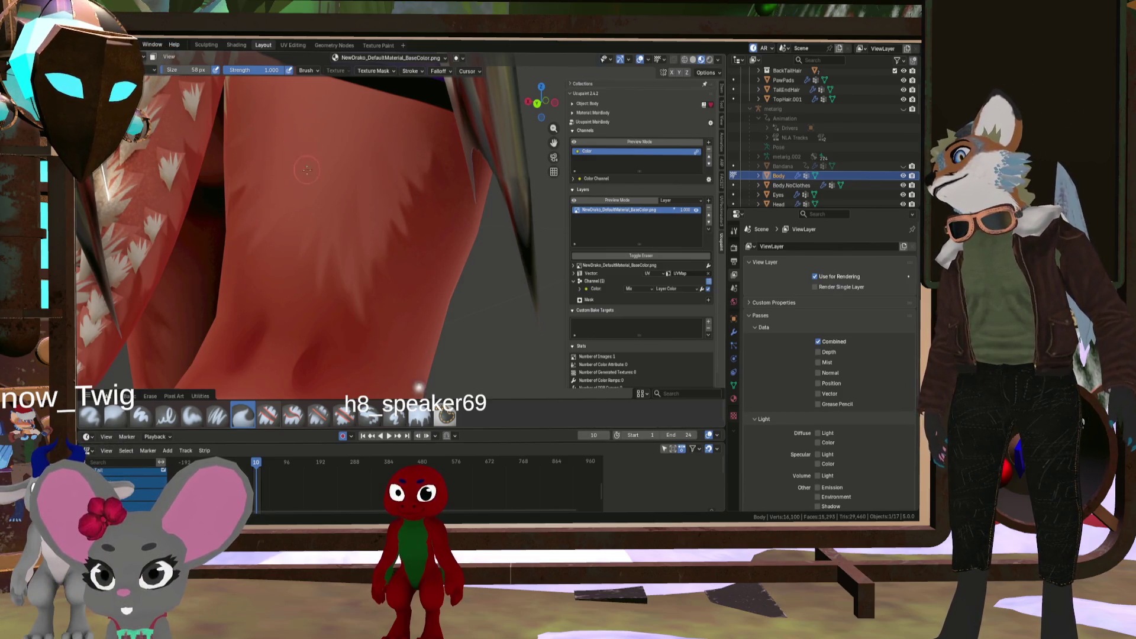
scroll(307, 170, "down", 10)
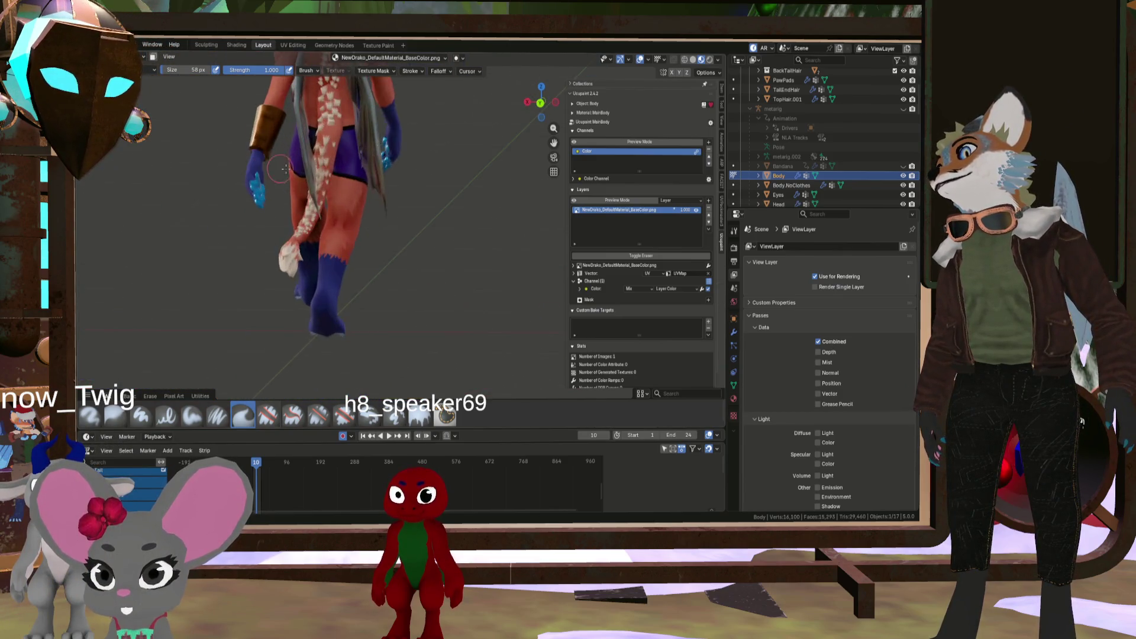
scroll(283, 169, "up", 10)
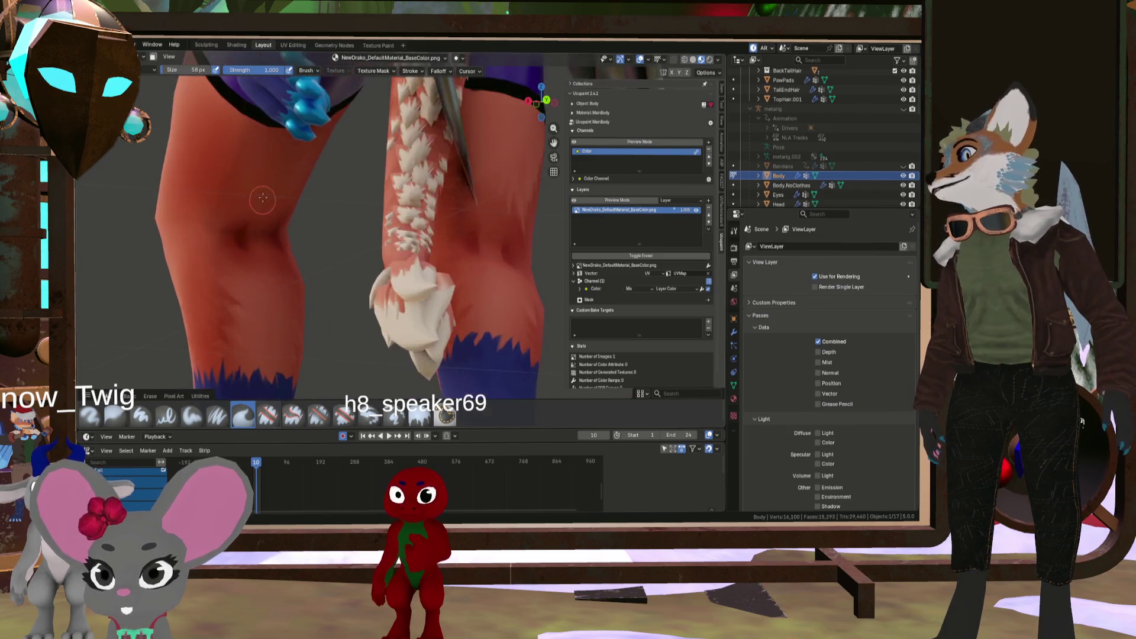
scroll(263, 197, "down", 6)
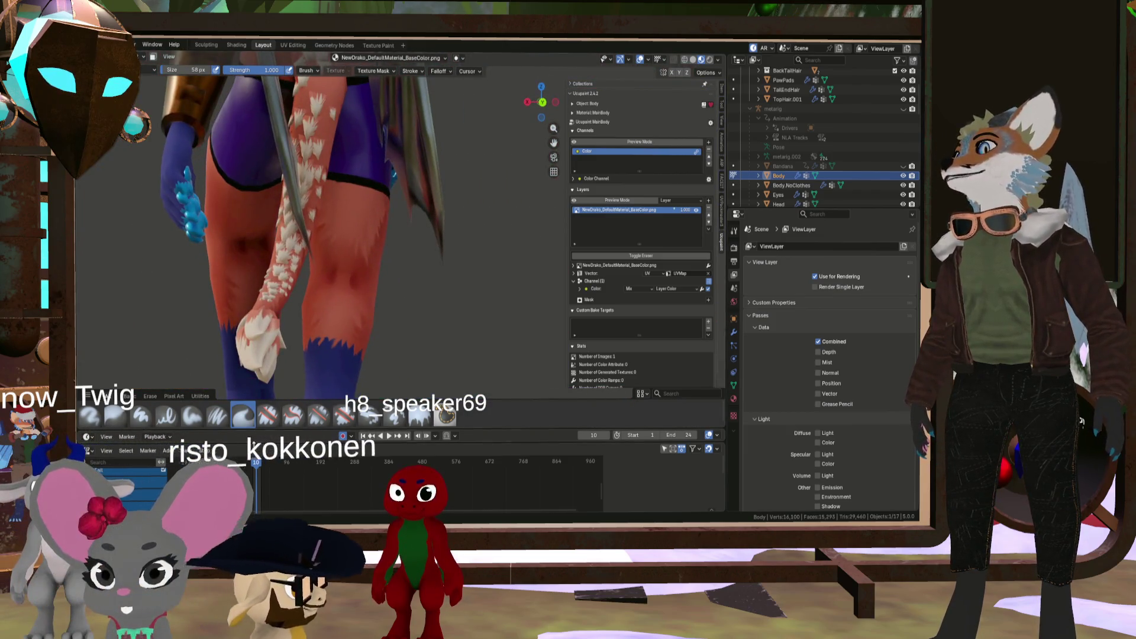
scroll(254, 463, "up", 5)
key("space")
key("space")
scroll(180, 255, "up", 5)
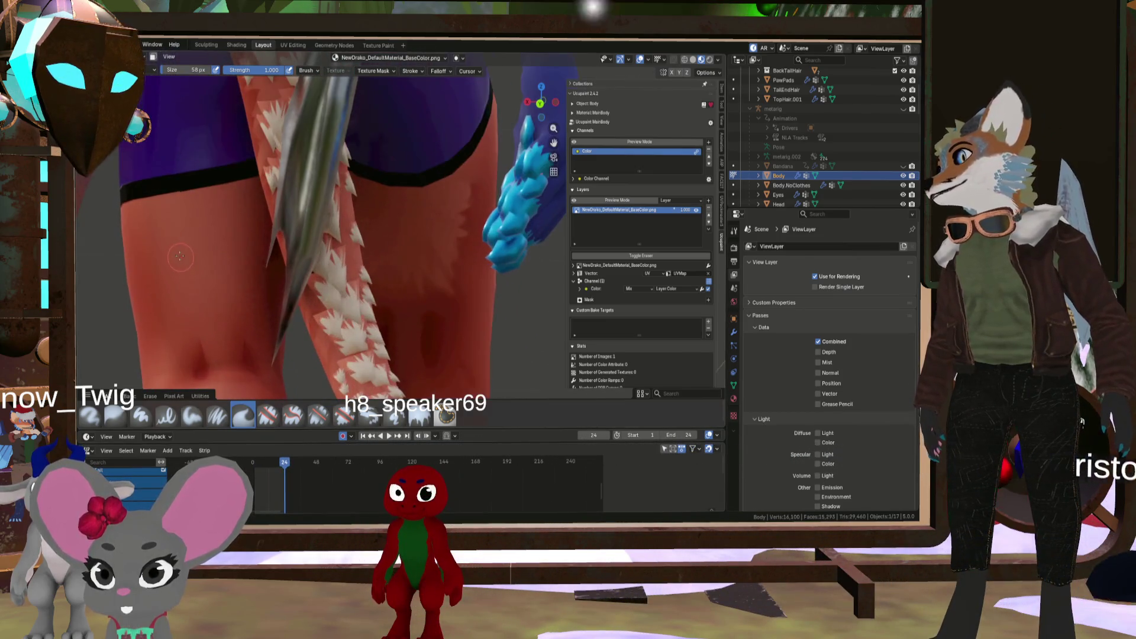
scroll(180, 256, "down", 6)
scroll(357, 225, "up", 6)
middle_click_drag(357, 225, 416, 331)
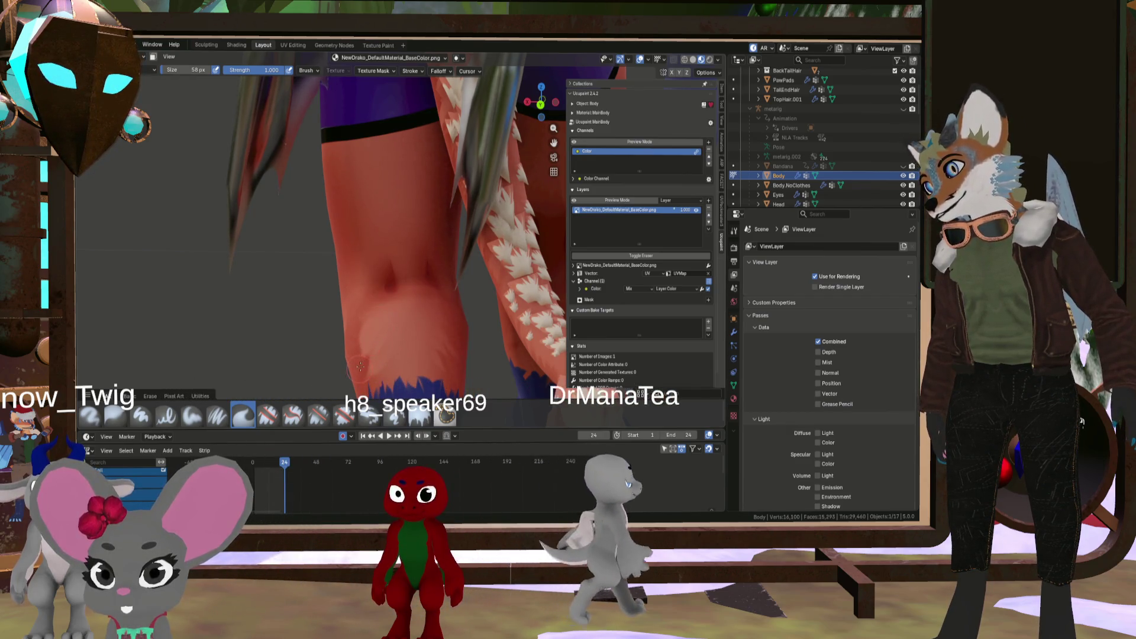
middle_click_drag(385, 306, 388, 357)
Paint darker shading around the knee from several angles, finishing with a 25 px brush
key("bracketleft")
key("bracketleft")
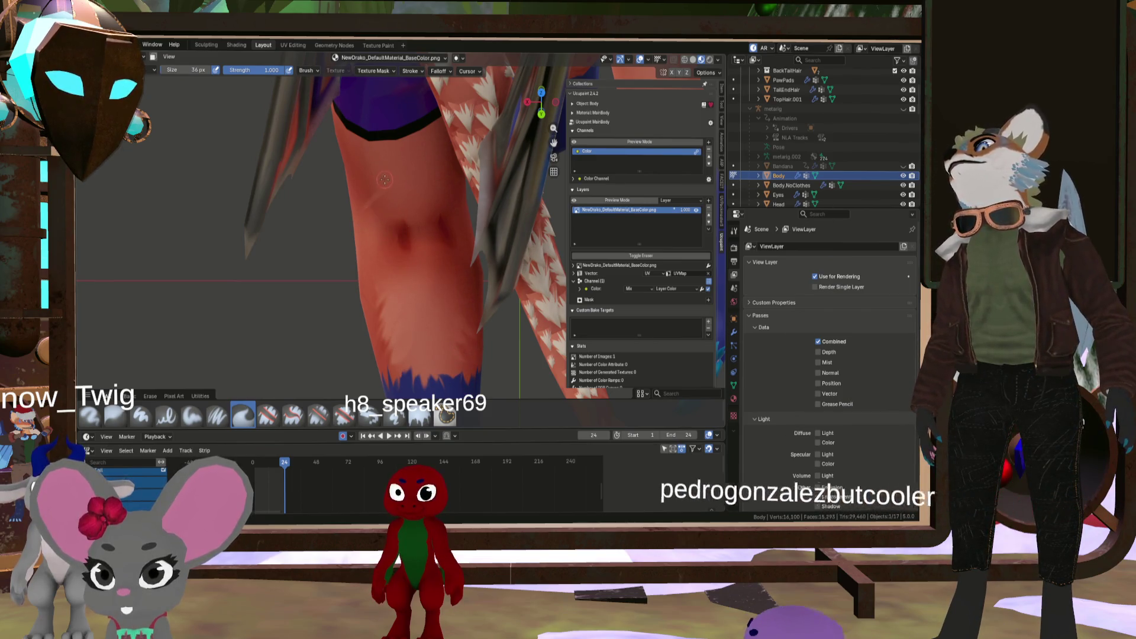
key("bracketright")
key("bracketright")
key("bracketright")
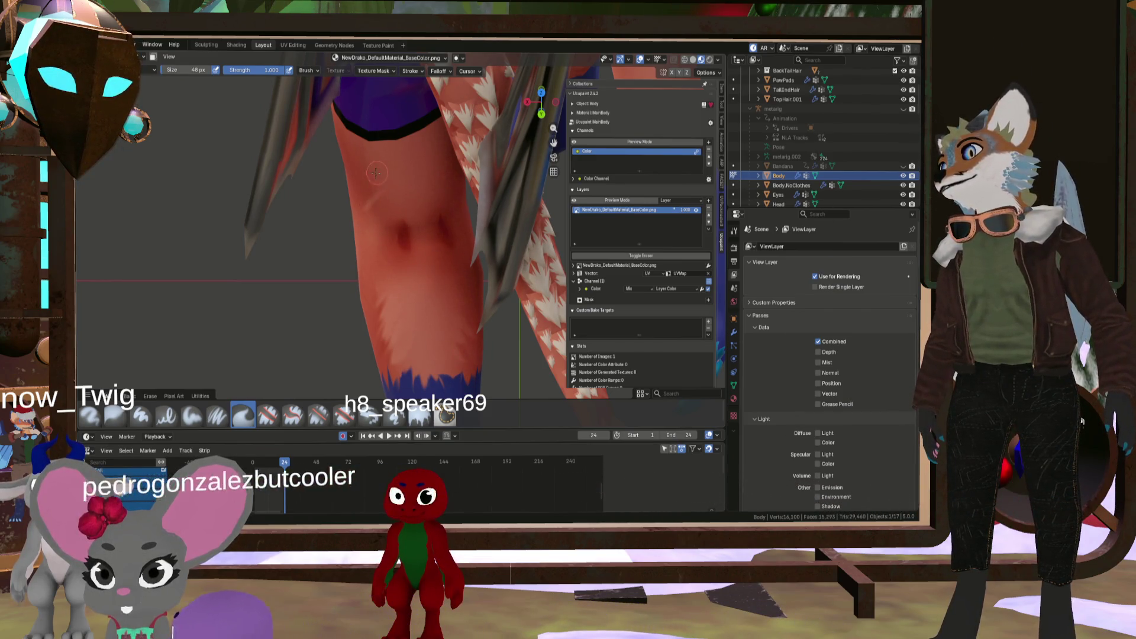
middle_click_drag(404, 198, 402, 149)
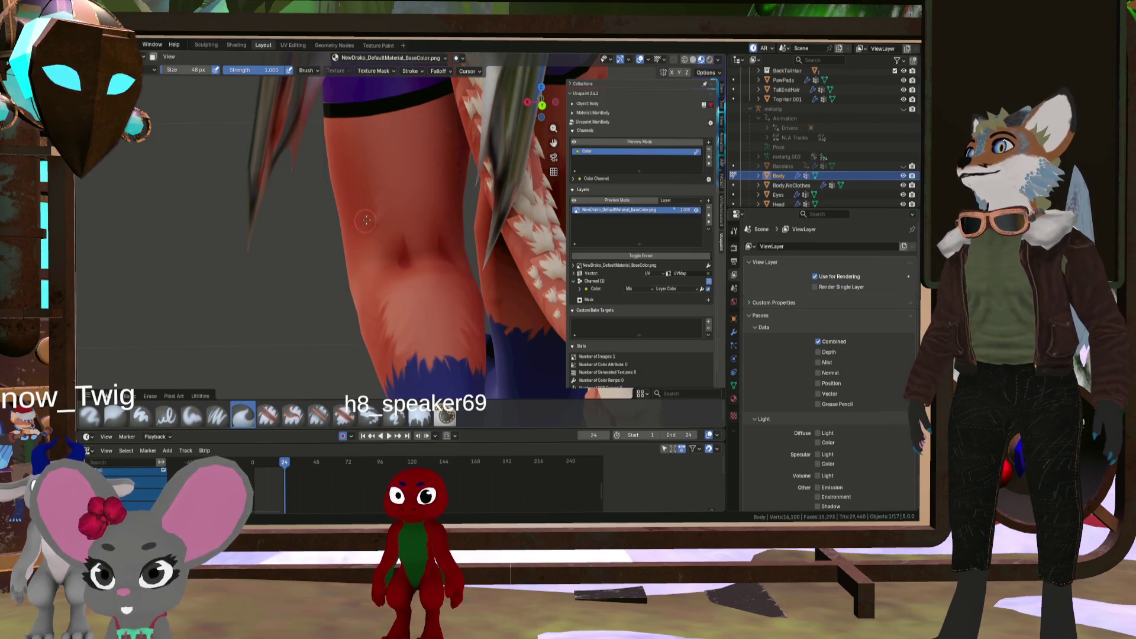
key("bracketleft")
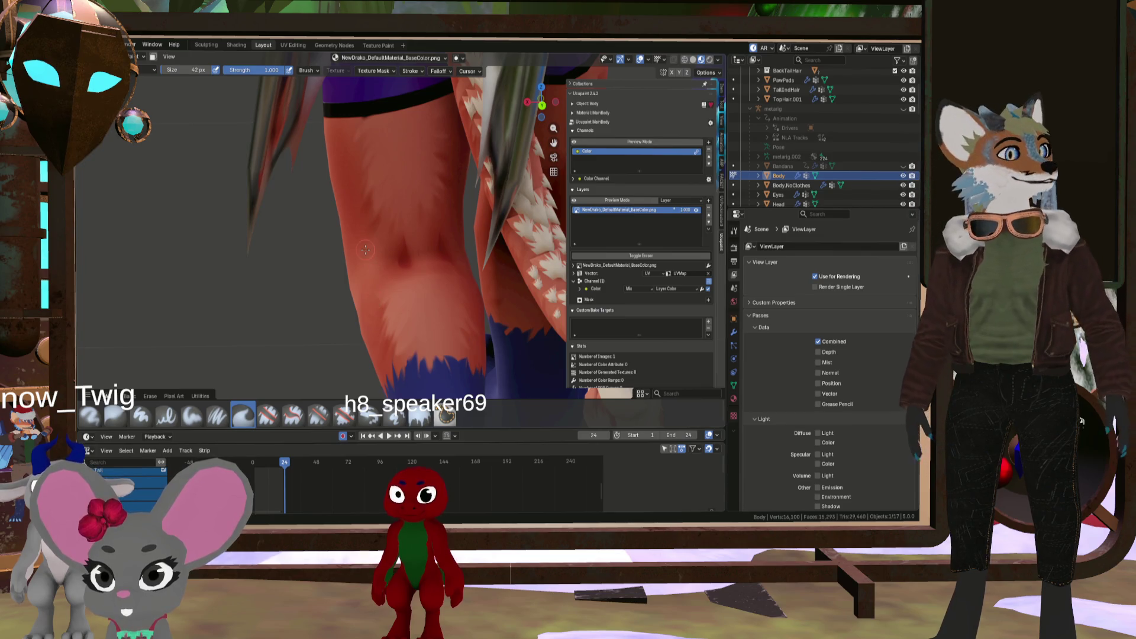
scroll(365, 250, "down", 5)
mouse_move(365, 250)
middle_mouse_down()
mouse_move(261, 223)
mouse_move(169, 240)
mouse_move(276, 238)
middle_mouse_up()
scroll(213, 247, "down", 4)
mouse_move(233, 232)
middle_mouse_down()
mouse_move(242, 226)
mouse_move(271, 251)
middle_mouse_up()
scroll(242, 226, "up", 5)
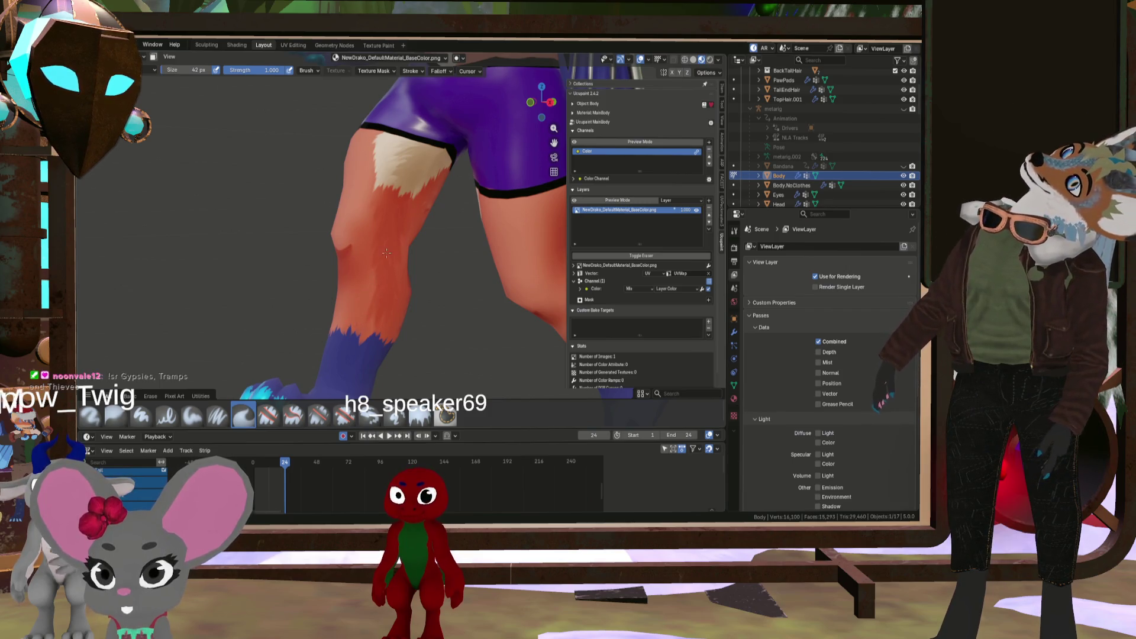
key("bracketleft")
key("bracketleft")
key("bracketleft")
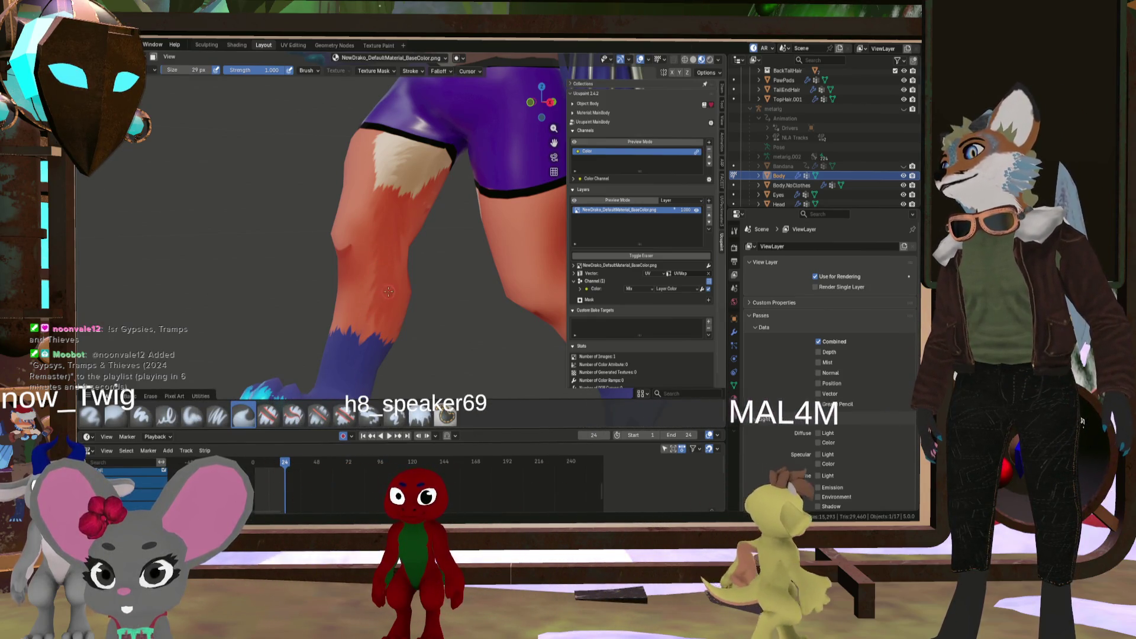
Review the painted legs, purple shorts and feet from front and side views
mouse_move(389, 294)
middle_mouse_down()
mouse_move(486, 255)
mouse_move(384, 253)
middle_mouse_up()
scroll(451, 269, "down", 4)
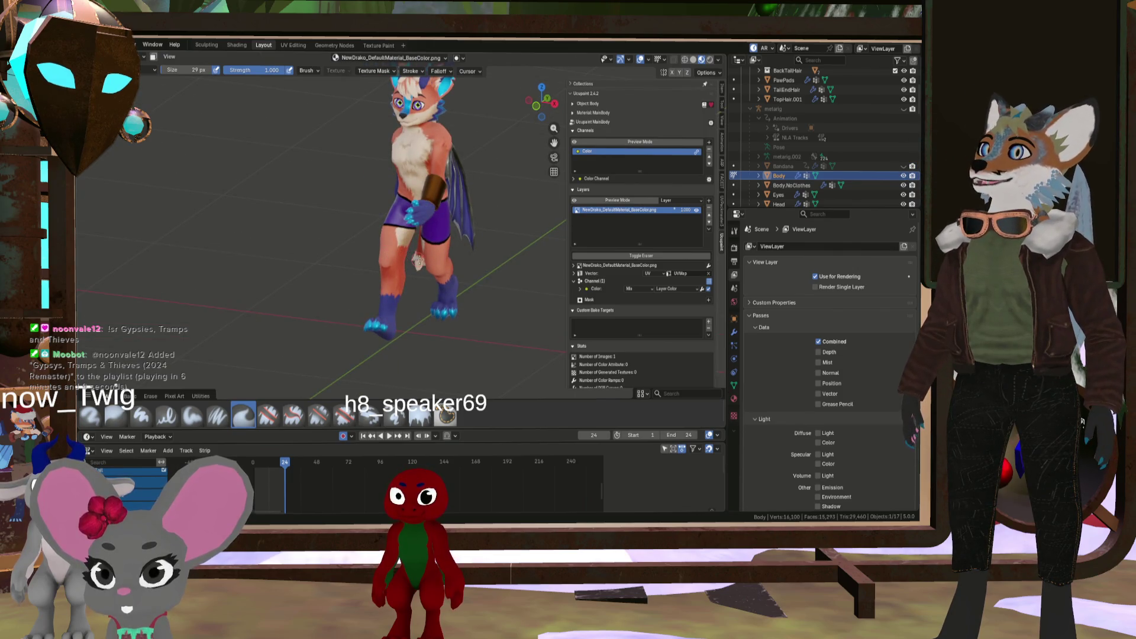
scroll(433, 258, "up", 6)
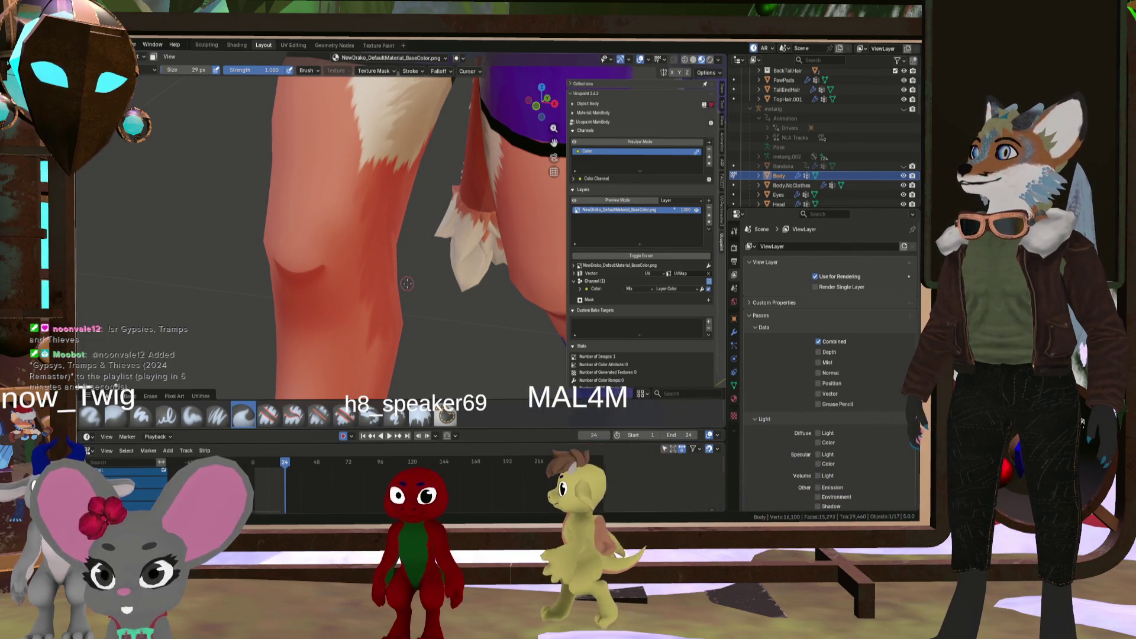
scroll(396, 278, "down", 3)
middle_click_drag(396, 278, 391, 268)
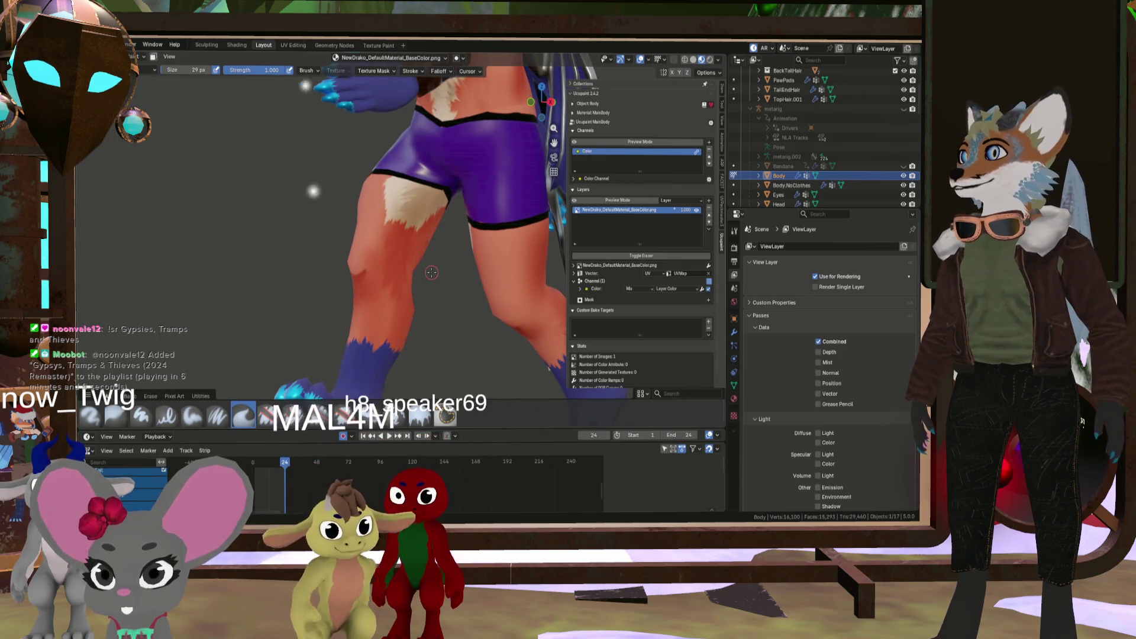
scroll(431, 272, "down", 3)
middle_click_drag(431, 272, 433, 281)
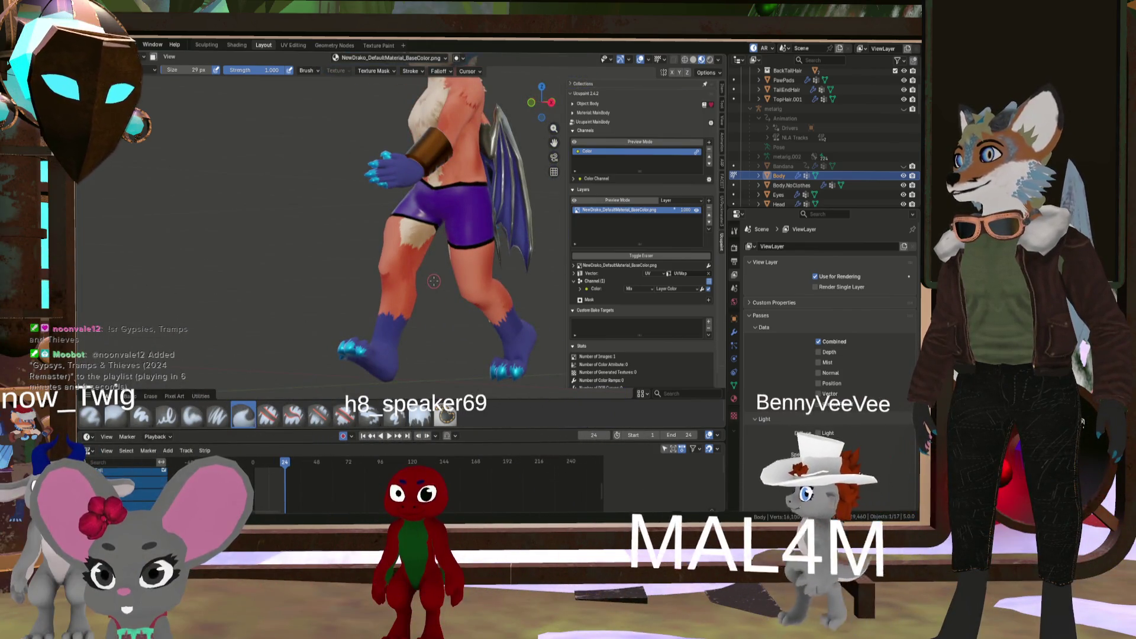
scroll(432, 280, "down", 4)
middle_click_drag(432, 280, 456, 283)
scroll(456, 282, "up", 5)
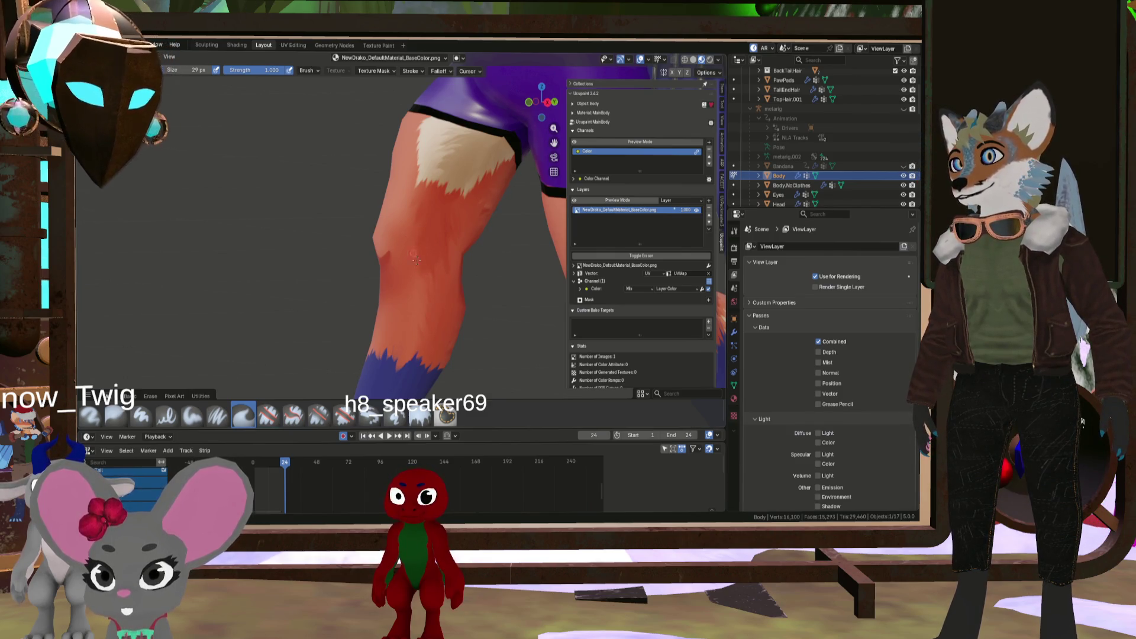
scroll(408, 201, "down", 3)
mouse_move(409, 202)
middle_mouse_down()
mouse_move(456, 281)
mouse_move(424, 285)
middle_mouse_up()
scroll(425, 286, "up", 3)
scroll(425, 286, "up", 4)
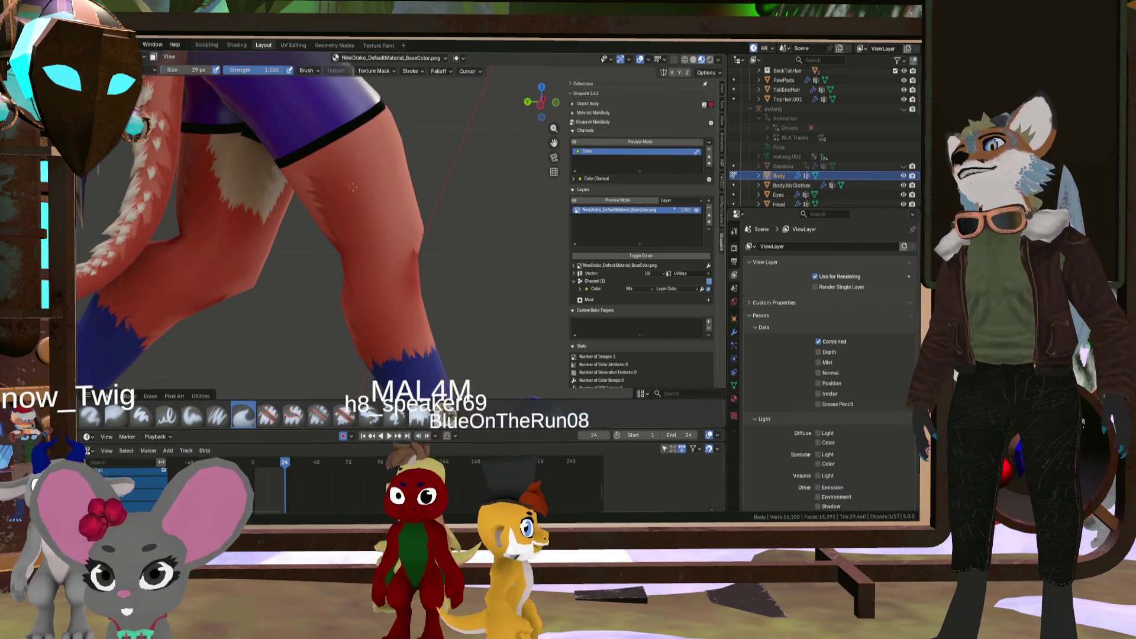
Enlarge the brush to 38 px and pull back to view the whole character
key("bracketright")
key("bracketright")
key("bracketright")
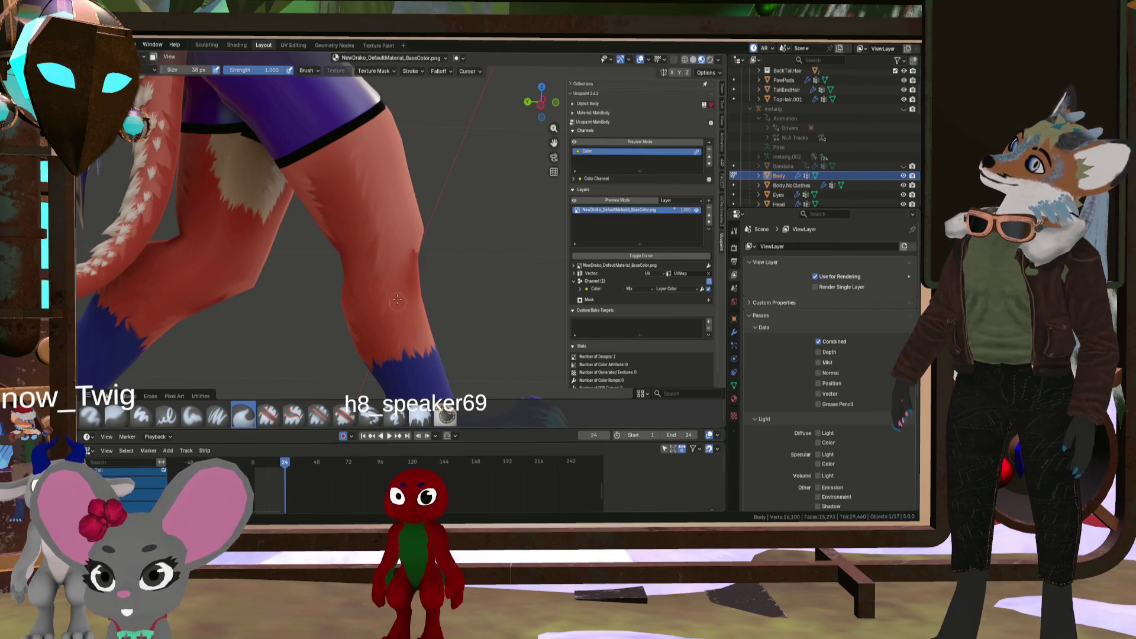
scroll(378, 272, "down", 5)
mouse_move(377, 273)
middle_mouse_down()
mouse_move(391, 242)
mouse_move(256, 266)
mouse_move(429, 173)
mouse_move(382, 184)
middle_mouse_up()
scroll(332, 254, "down", 4)
scroll(256, 266, "up", 5)
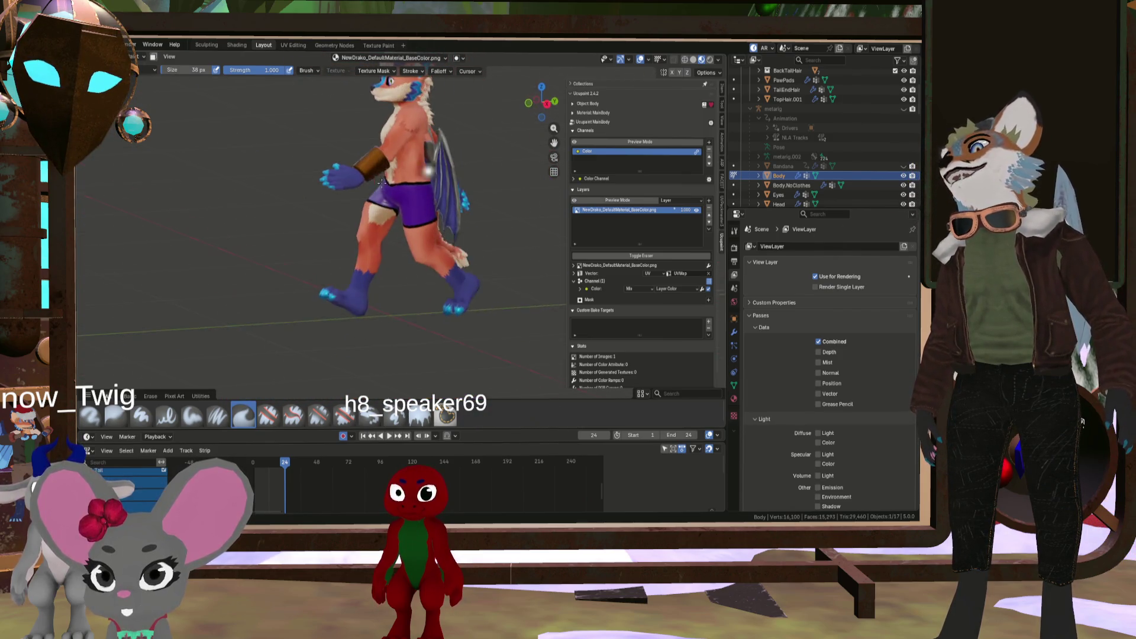
Orbit around the character's side and back, snapping to the front view in between
middle_click_drag(447, 173, 435, 195)
scroll(434, 195, "up", 4)
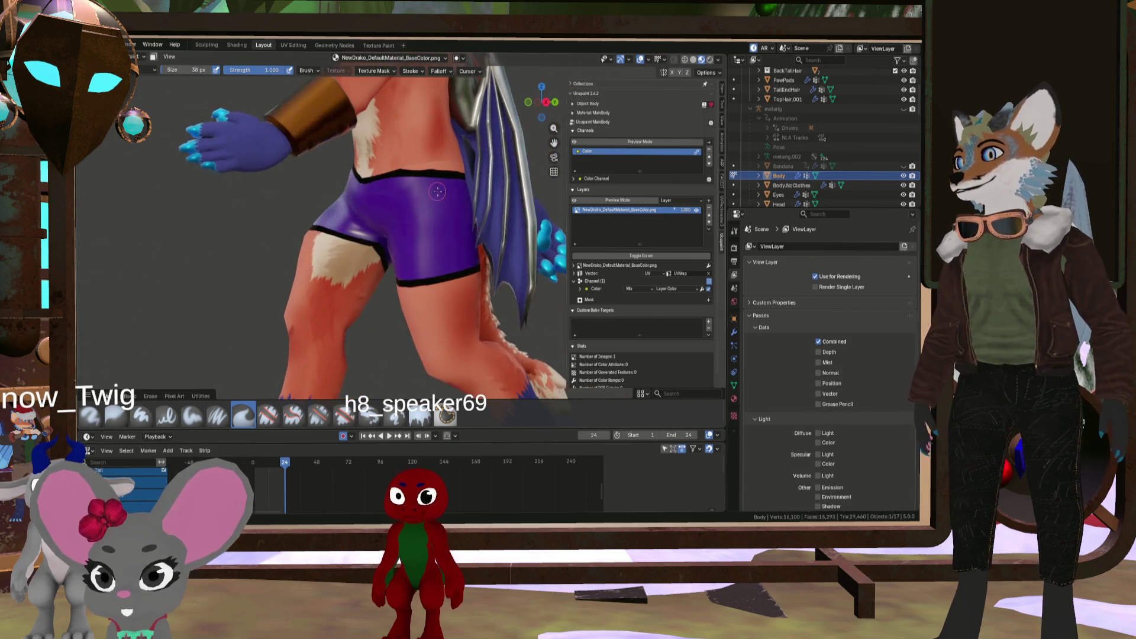
scroll(425, 215, "down", 4)
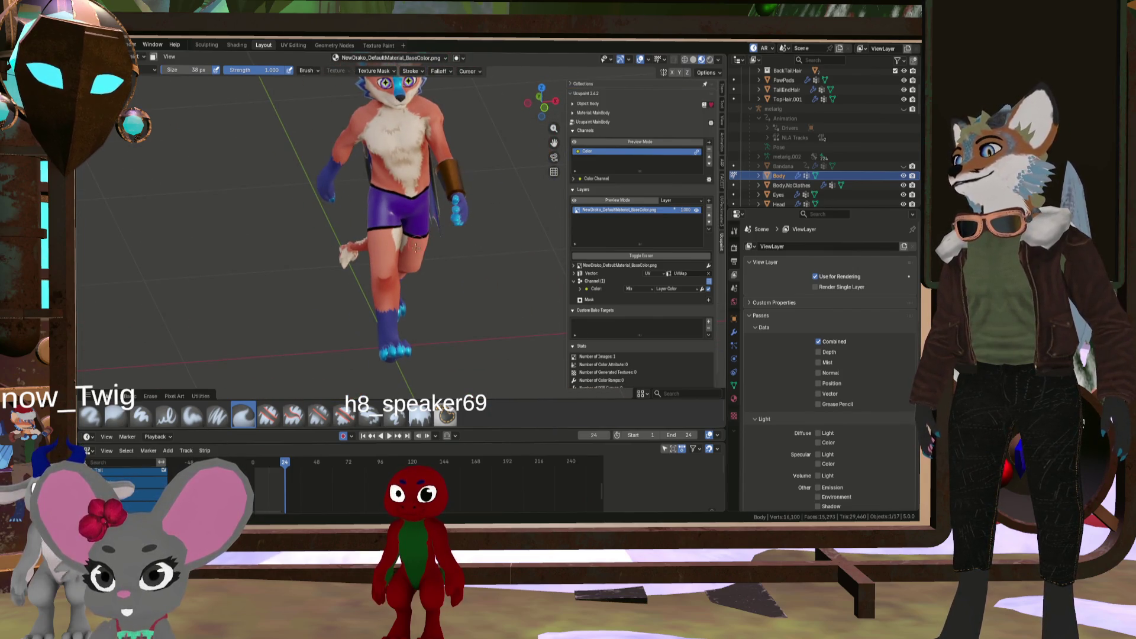
mouse_move(432, 264)
middle_mouse_down()
mouse_move(275, 288)
mouse_move(292, 238)
mouse_move(498, 262)
mouse_move(486, 172)
middle_mouse_up()
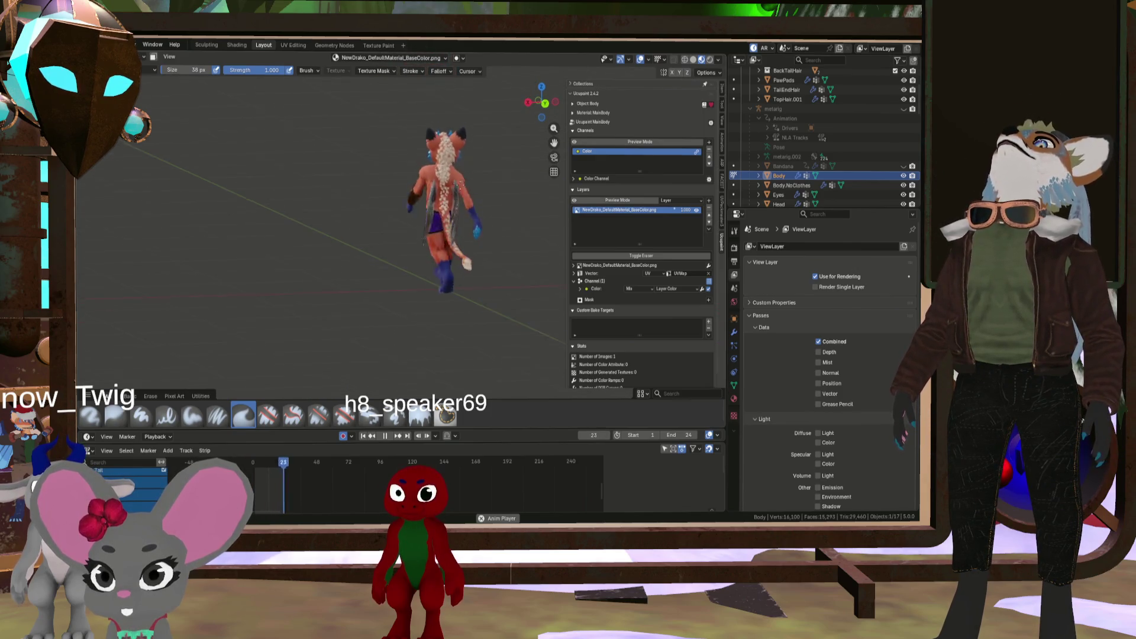
middle_click_drag(406, 183, 453, 209)
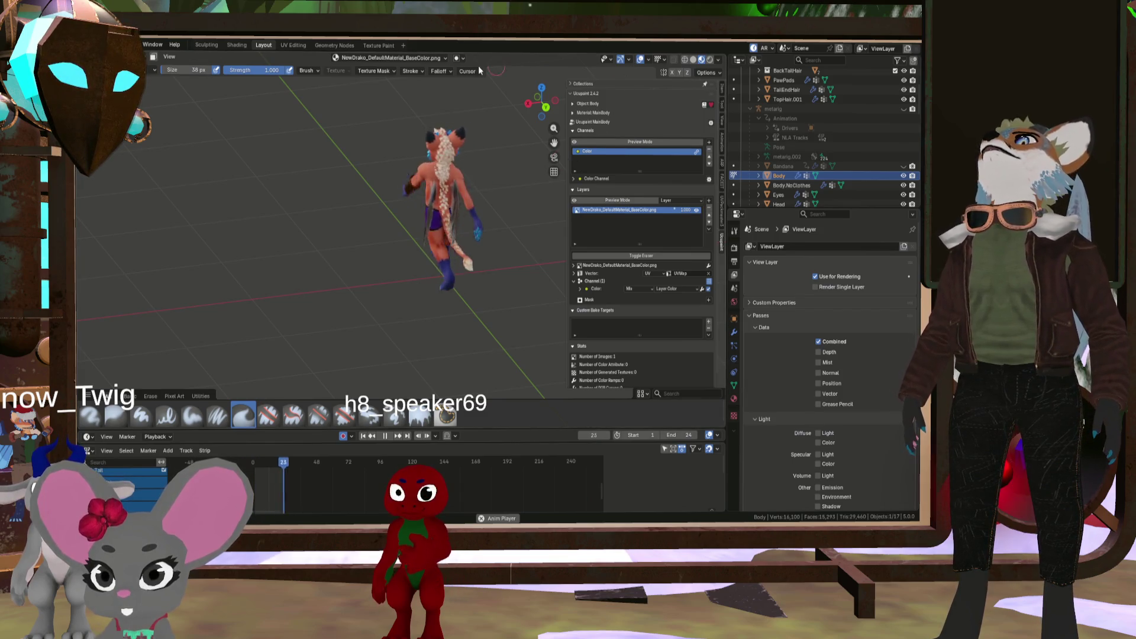
left_click(545, 107)
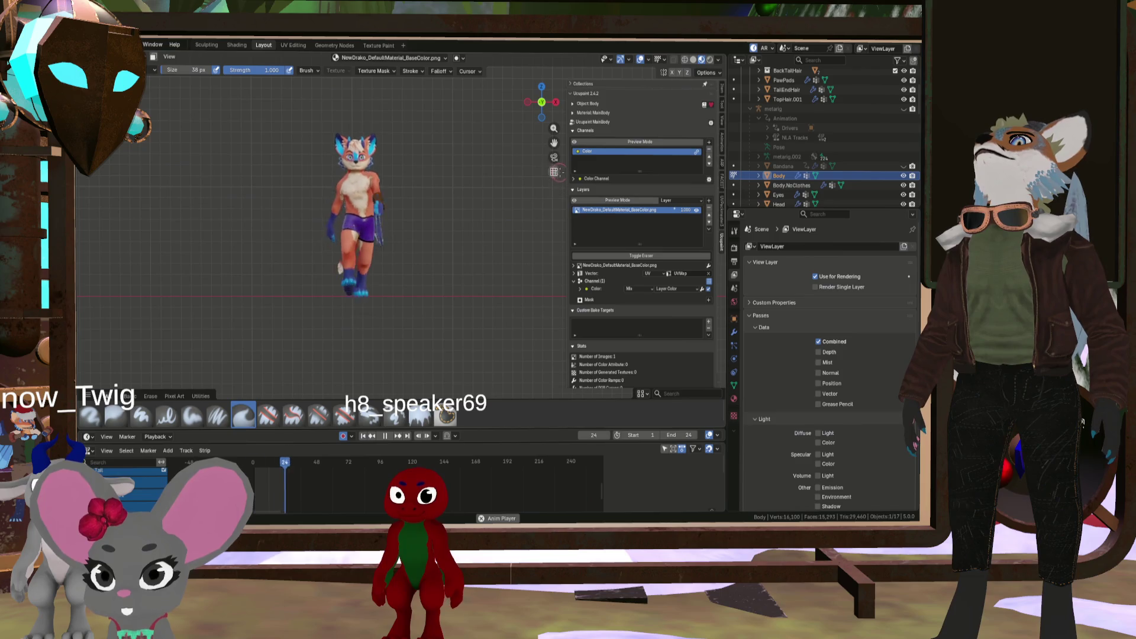
scroll(382, 150, "up", 3)
mouse_move(381, 154)
middle_mouse_down()
mouse_move(394, 292)
mouse_move(419, 343)
mouse_move(519, 341)
mouse_move(473, 349)
mouse_move(419, 333)
middle_mouse_up()
scroll(413, 330, "up", 2)
scroll(420, 343, "down", 3)
scroll(420, 343, "up", 4)
scroll(518, 341, "down", 4)
scroll(519, 342, "up", 3)
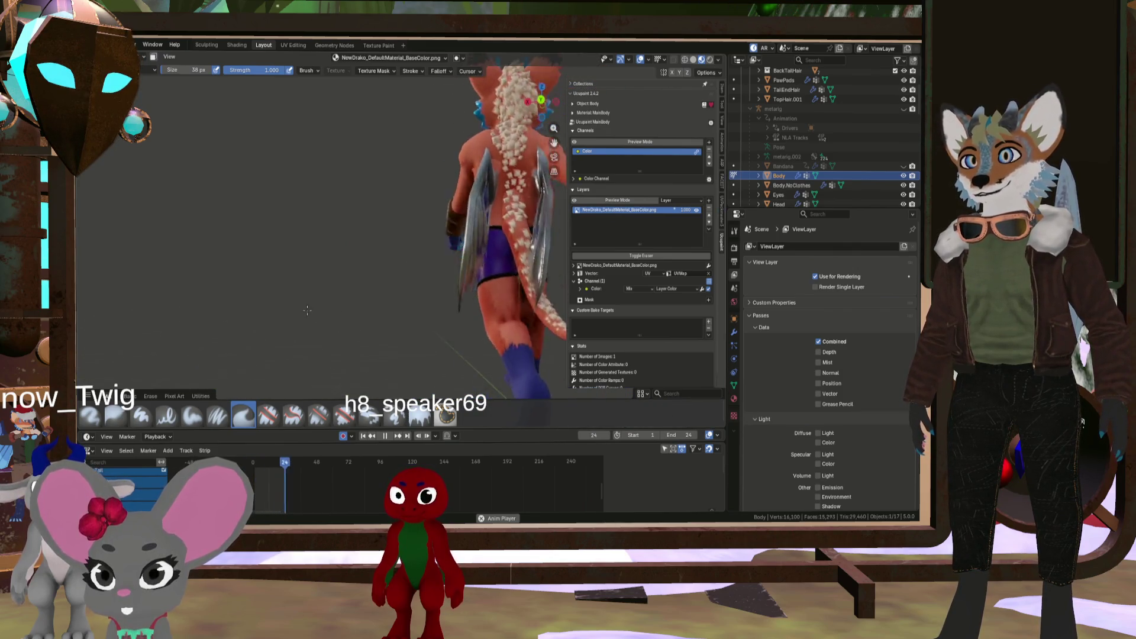
Close in on the character's face, torso and back to inspect the painted fur
mouse_move(270, 300)
middle_mouse_down()
mouse_move(507, 321)
mouse_move(429, 340)
mouse_move(325, 295)
middle_mouse_up()
scroll(507, 321, "up", 5)
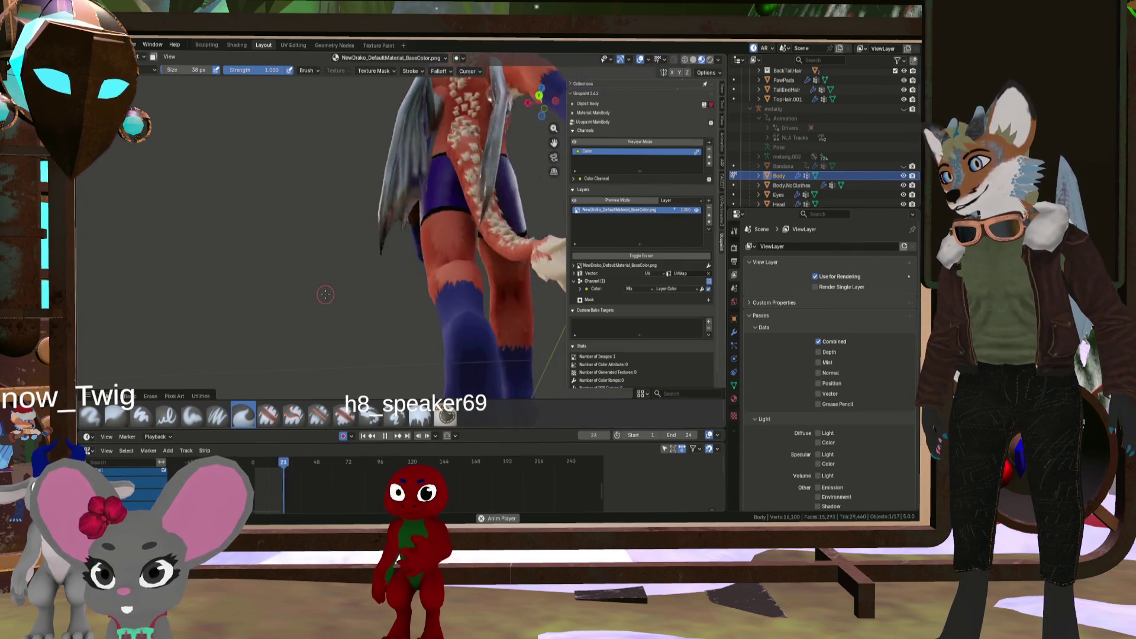
middle_click_drag(459, 270, 457, 290)
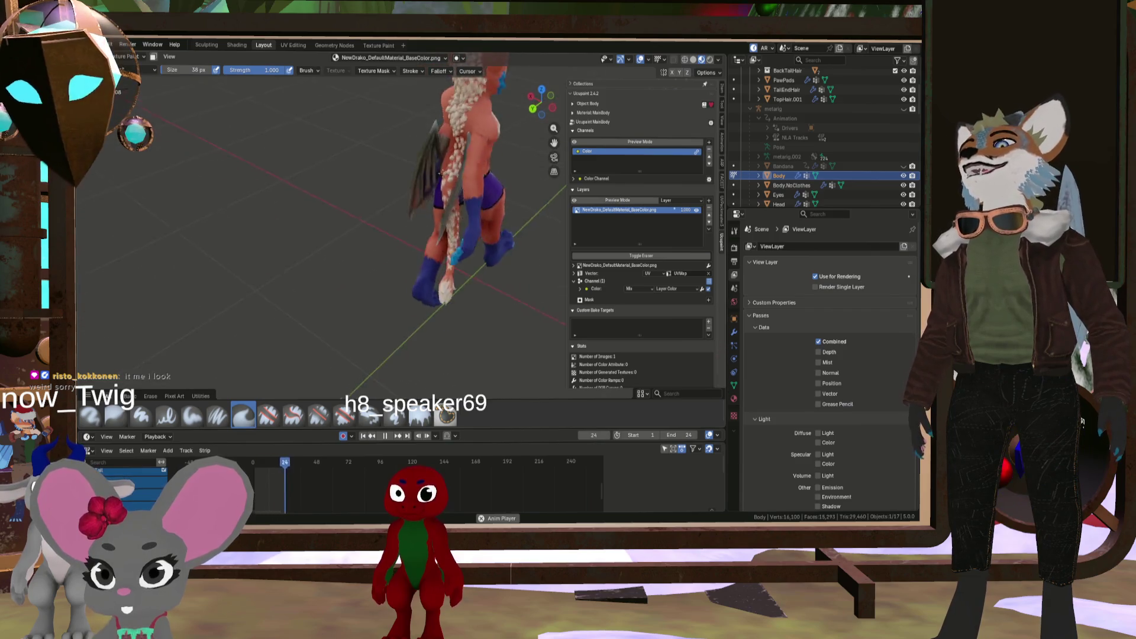
scroll(416, 353, "up", 5)
middle_click_drag(378, 331, 415, 353)
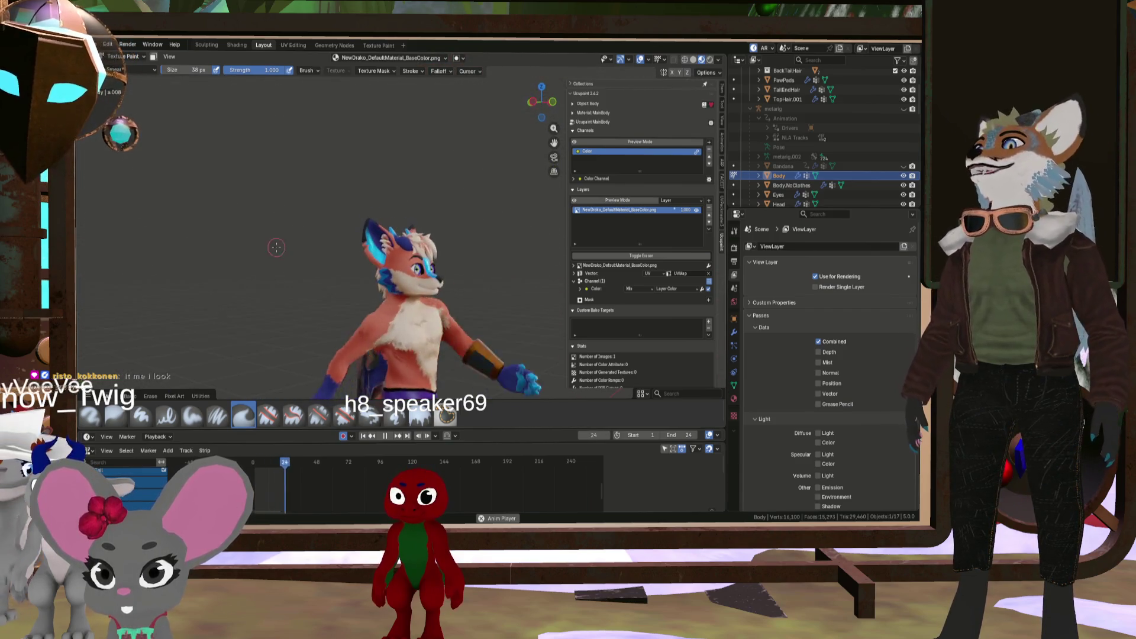
scroll(416, 353, "down", 2)
scroll(416, 353, "up", 4)
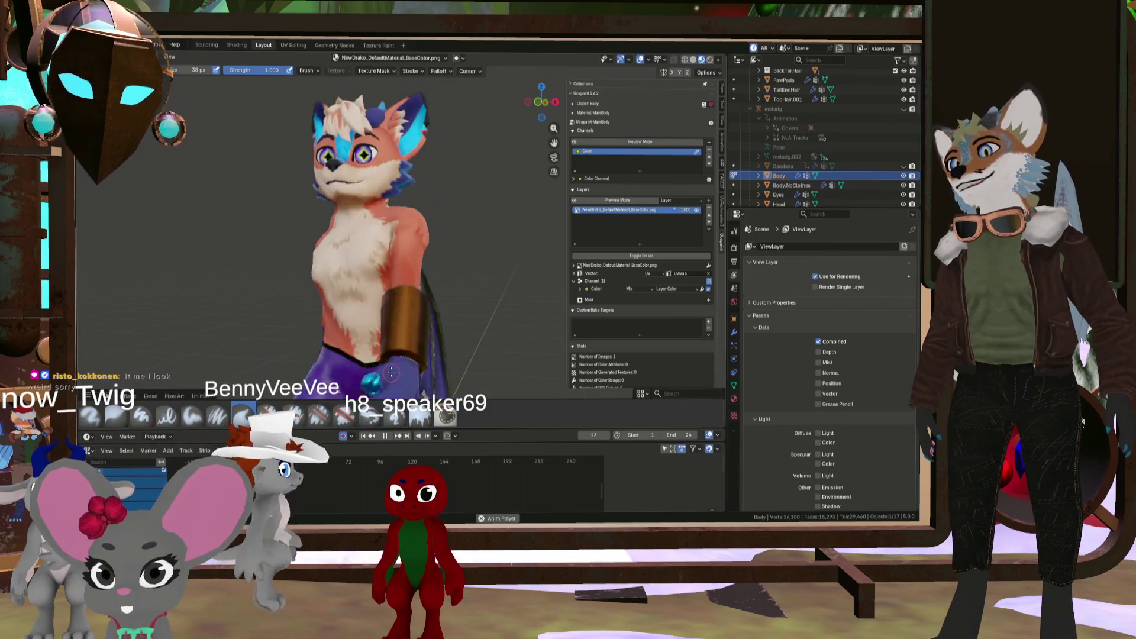
scroll(416, 353, "up", 4)
mouse_move(416, 353)
middle_mouse_down()
mouse_move(354, 284)
mouse_move(444, 288)
mouse_move(474, 302)
mouse_move(406, 299)
middle_mouse_up()
scroll(473, 302, "down", 4)
scroll(502, 316, "up", 3)
scroll(502, 315, "up", 4)
mouse_move(408, 297)
middle_mouse_down()
mouse_move(491, 305)
mouse_move(541, 340)
middle_mouse_up()
scroll(468, 298, "up", 3)
scroll(503, 314, "down", 4)
scroll(530, 335, "down", 5)
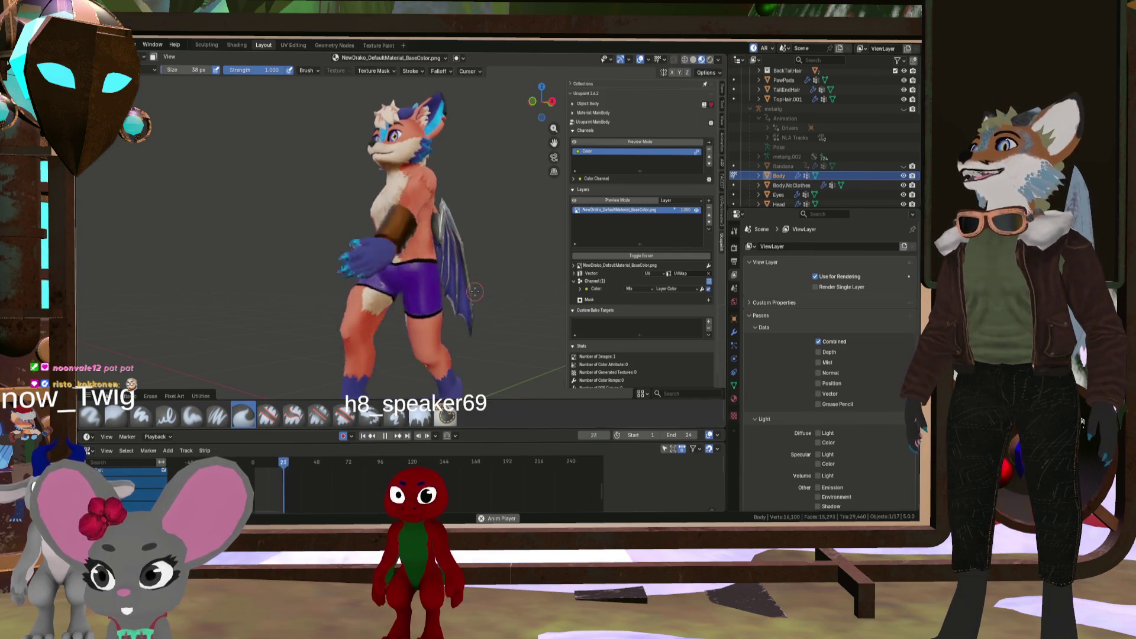
Review three-quarter front, side and rear views, then stop the animation playback
middle_click_drag(466, 298, 582, 334)
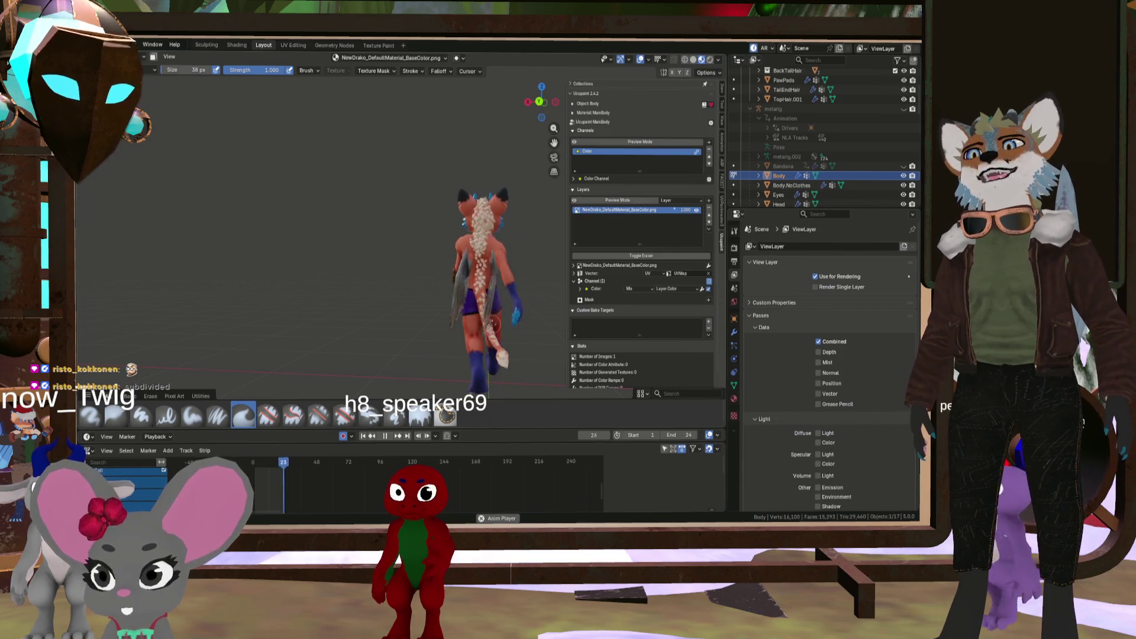
mouse_move(446, 245)
middle_mouse_down()
mouse_move(332, 232)
mouse_move(481, 320)
mouse_move(340, 290)
mouse_move(505, 265)
middle_mouse_up()
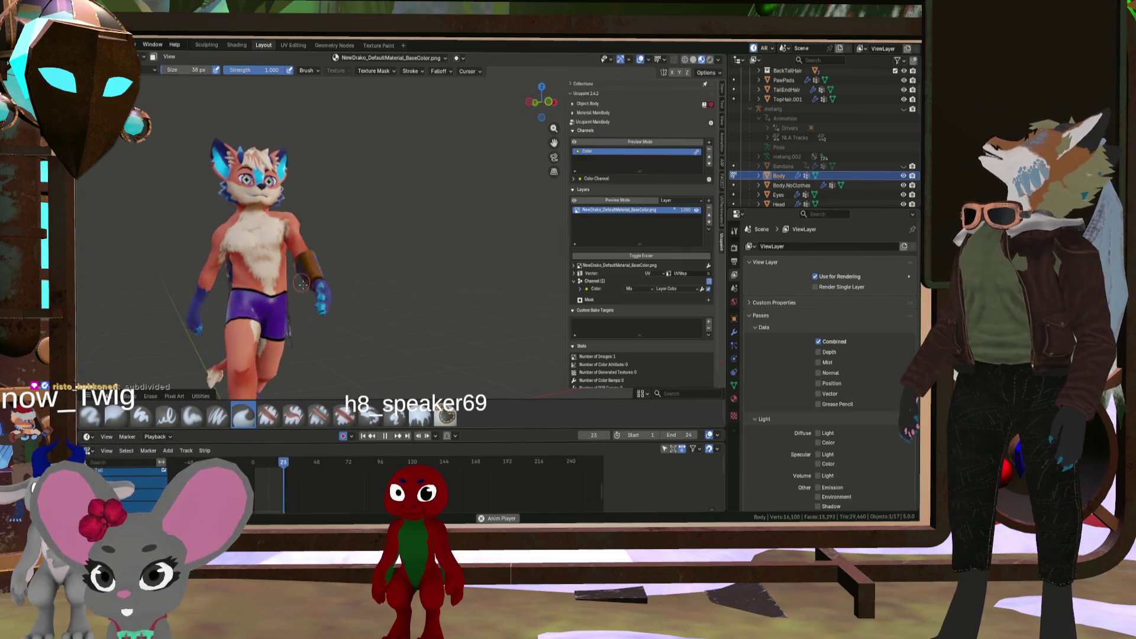
mouse_move(240, 269)
middle_mouse_down()
mouse_move(206, 268)
mouse_move(213, 289)
middle_mouse_up()
scroll(206, 267, "up", 5)
scroll(206, 267, "down", 5)
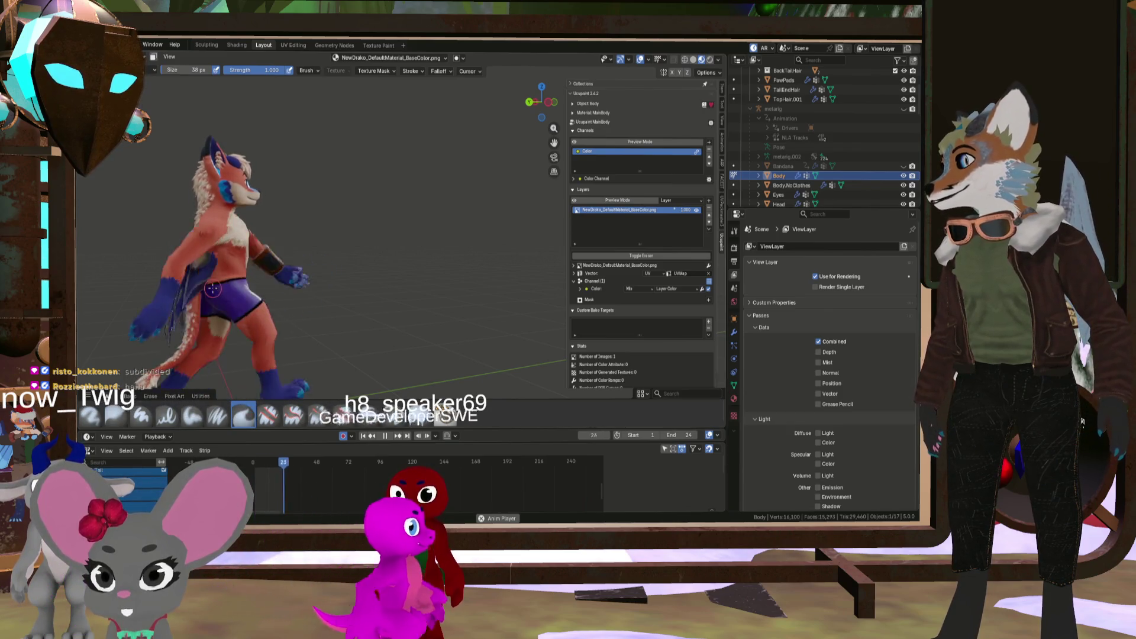
middle_click_drag(253, 280, 216, 256)
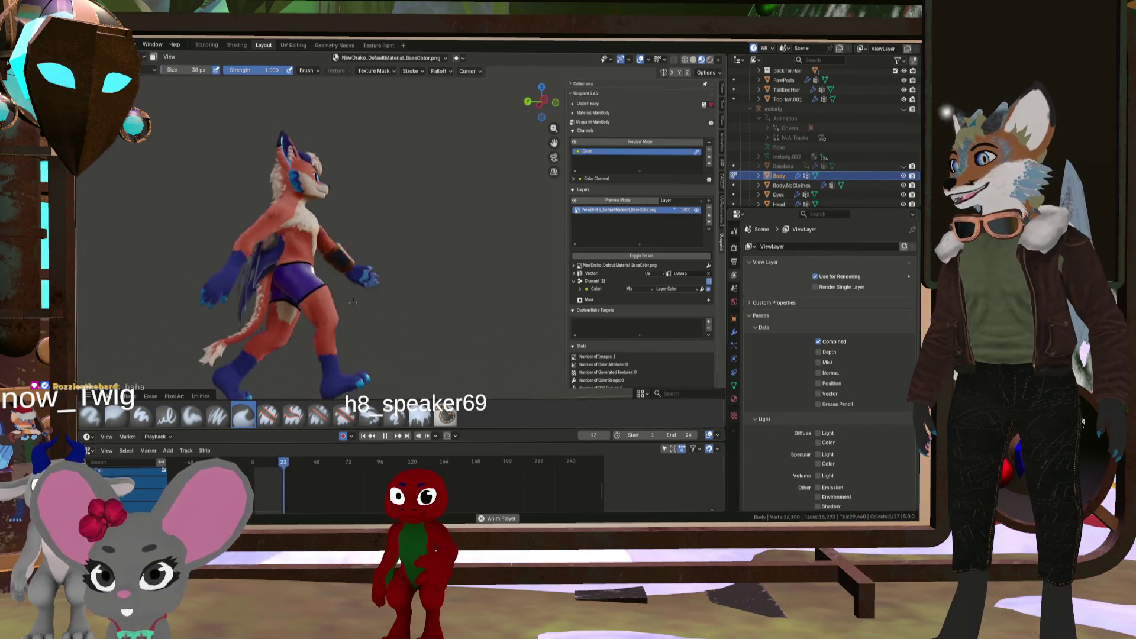
mouse_move(240, 314)
middle_mouse_down()
mouse_move(285, 309)
mouse_move(331, 340)
mouse_move(377, 344)
mouse_move(438, 312)
mouse_move(334, 291)
mouse_move(319, 276)
mouse_move(394, 352)
mouse_move(255, 284)
mouse_move(428, 301)
middle_mouse_up()
scroll(349, 352, "up", 5)
scroll(417, 323, "down", 4)
scroll(359, 296, "down", 3)
scroll(306, 261, "up", 5)
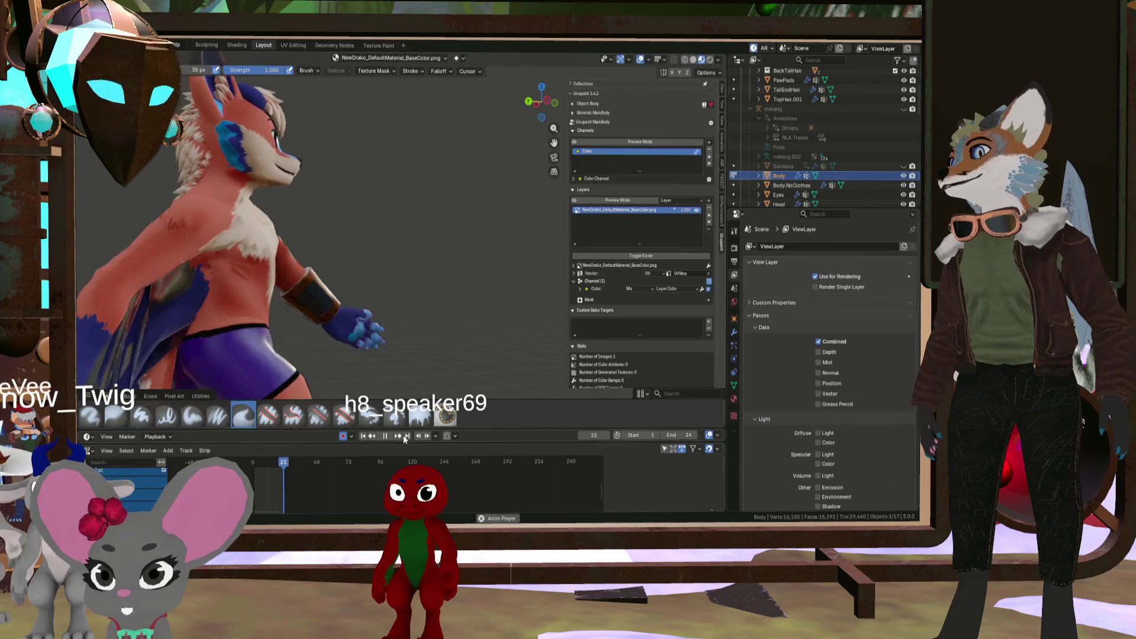
left_click(386, 436)
Switch to the large soft 93 px brush and sample a dark reddish paint colour from the torso
scroll(369, 285, "down", 4)
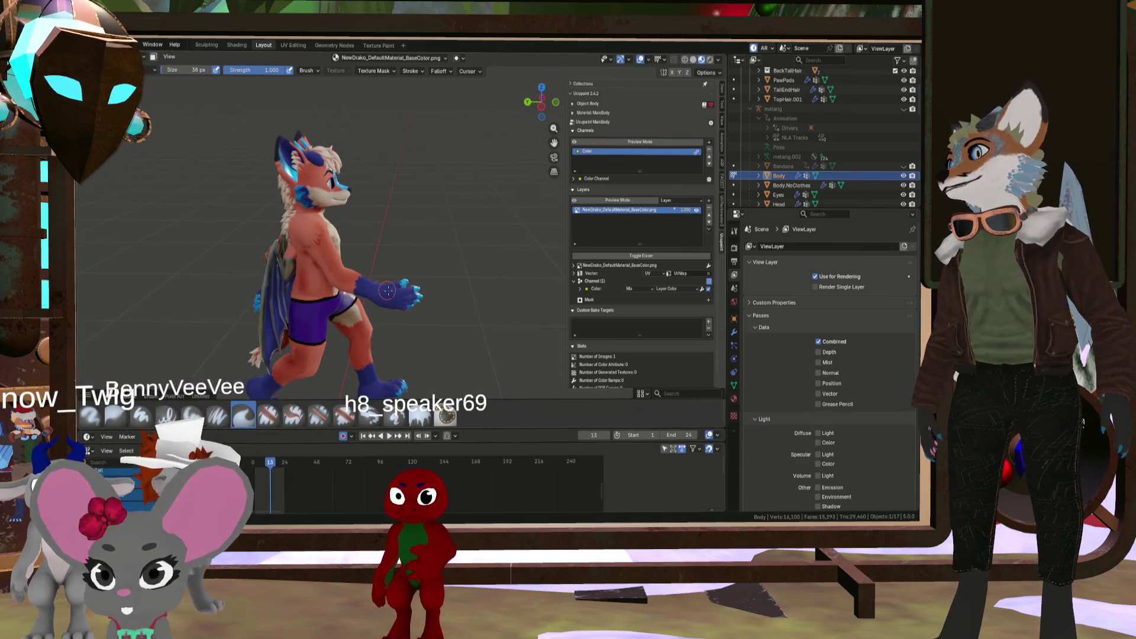
scroll(369, 285, "up", 3)
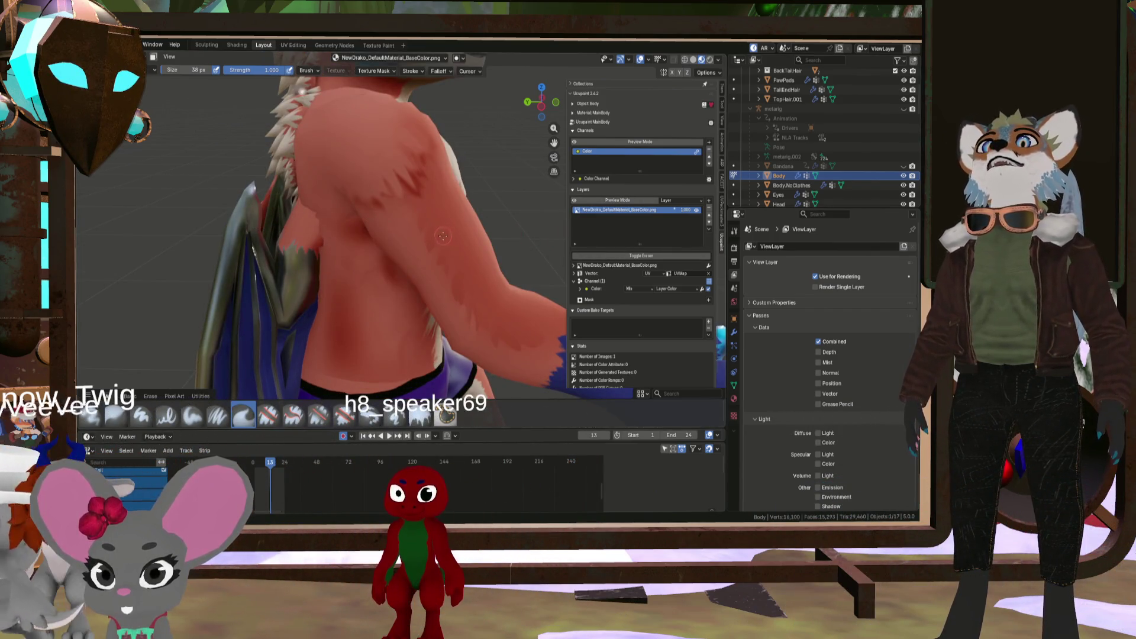
left_click(98, 419)
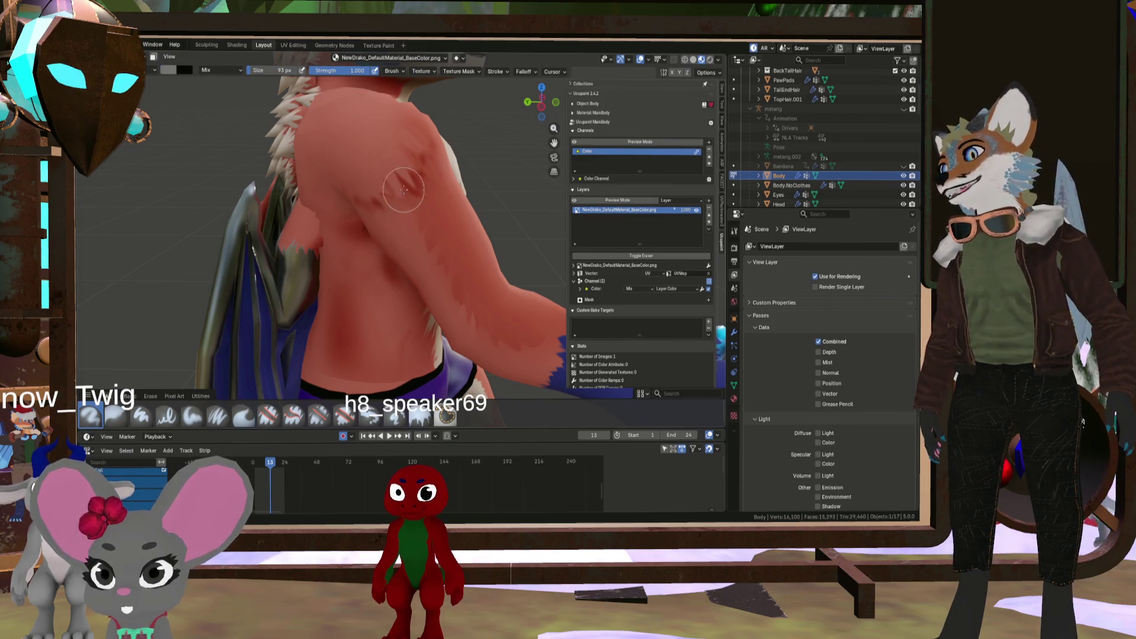
left_click(170, 70)
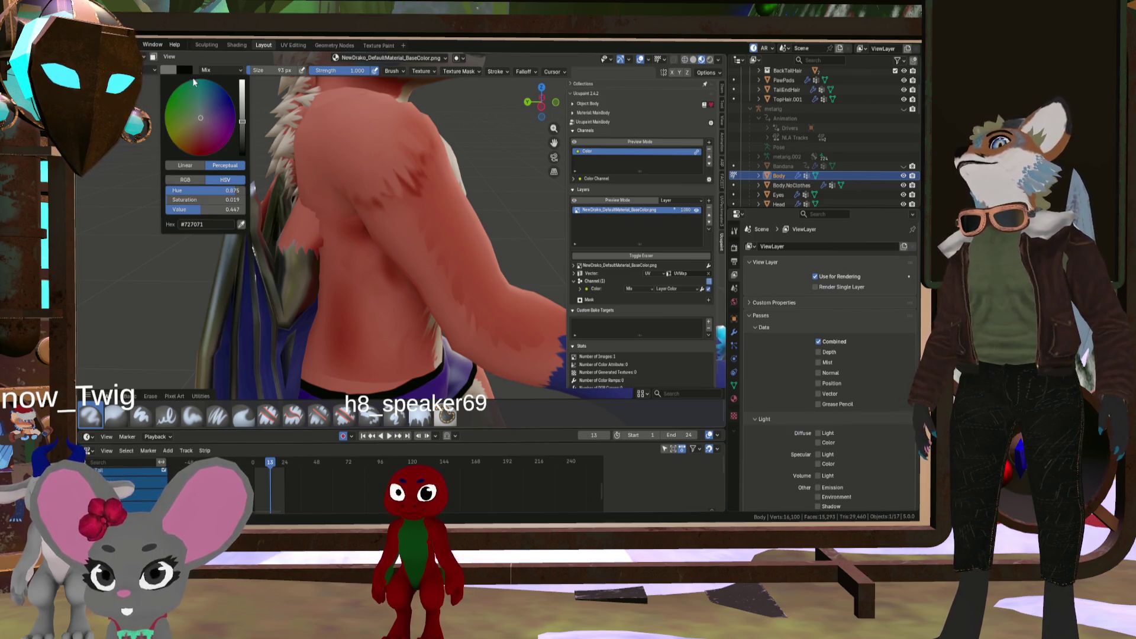
left_click(243, 224)
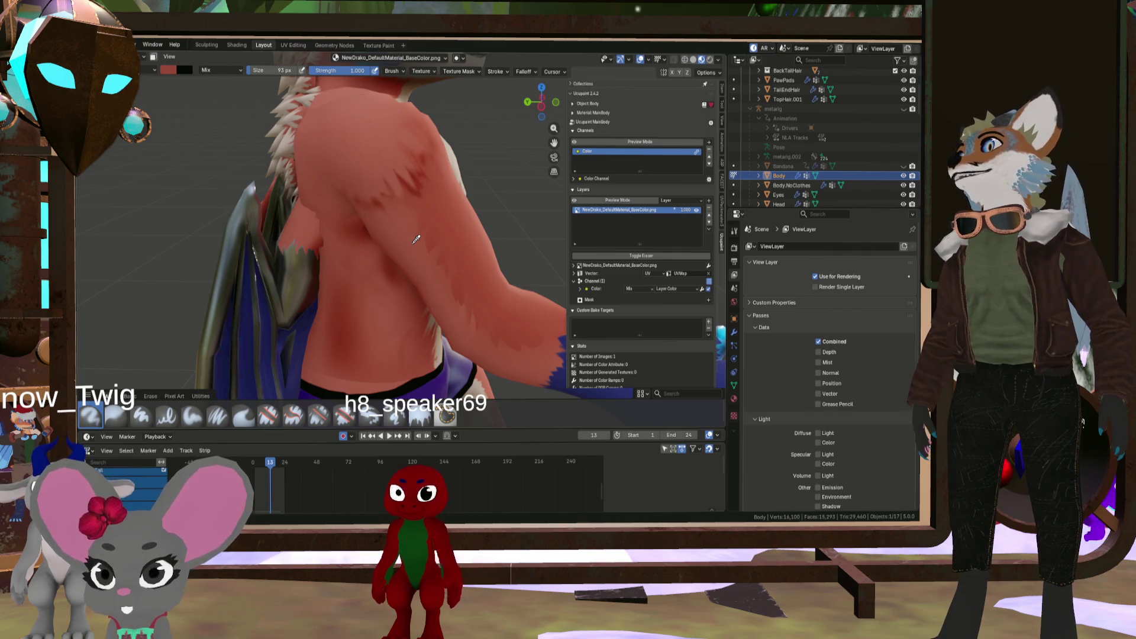
mouse_move(426, 256)
middle_mouse_down()
mouse_move(476, 224)
mouse_move(368, 367)
mouse_move(542, 165)
middle_mouse_up()
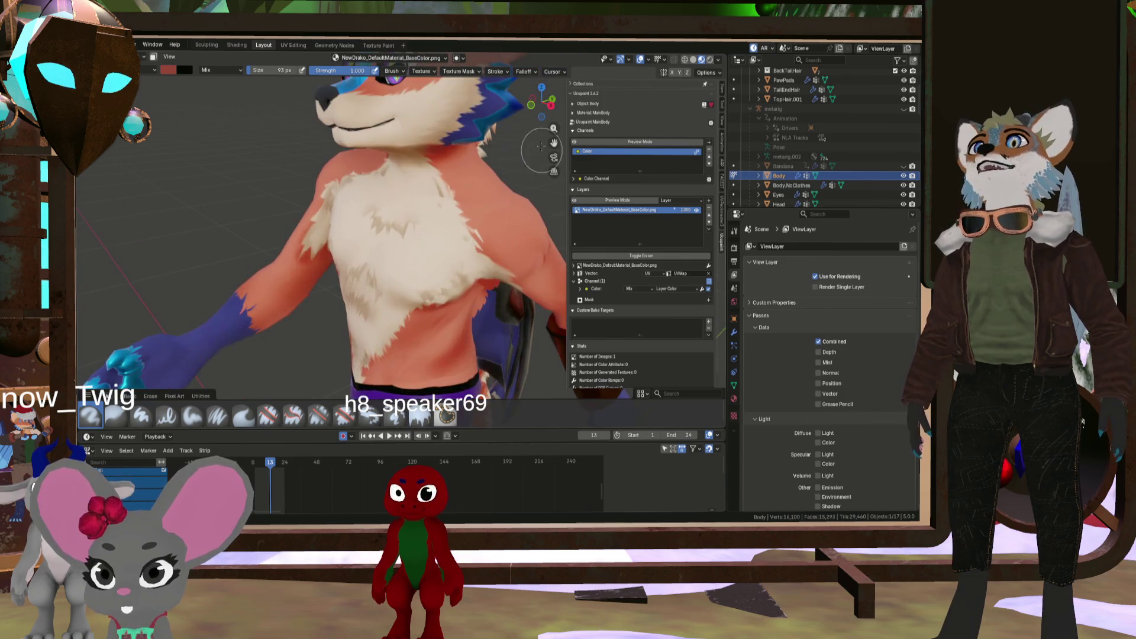
Switch the viewport to solid shading and pull back to a left three-quarter full-body view
left_click(694, 60)
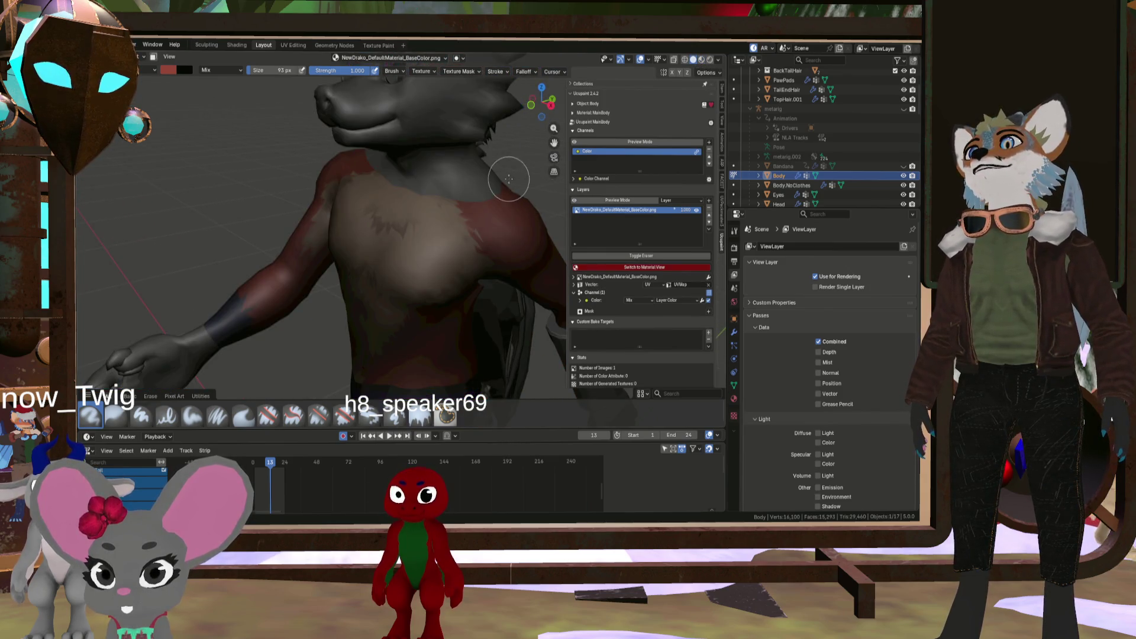
scroll(509, 178, "down", 5)
mouse_move(508, 179)
middle_mouse_down()
mouse_move(561, 210)
mouse_move(450, 204)
mouse_move(521, 218)
mouse_move(497, 190)
middle_mouse_up()
scroll(497, 190, "up", 6)
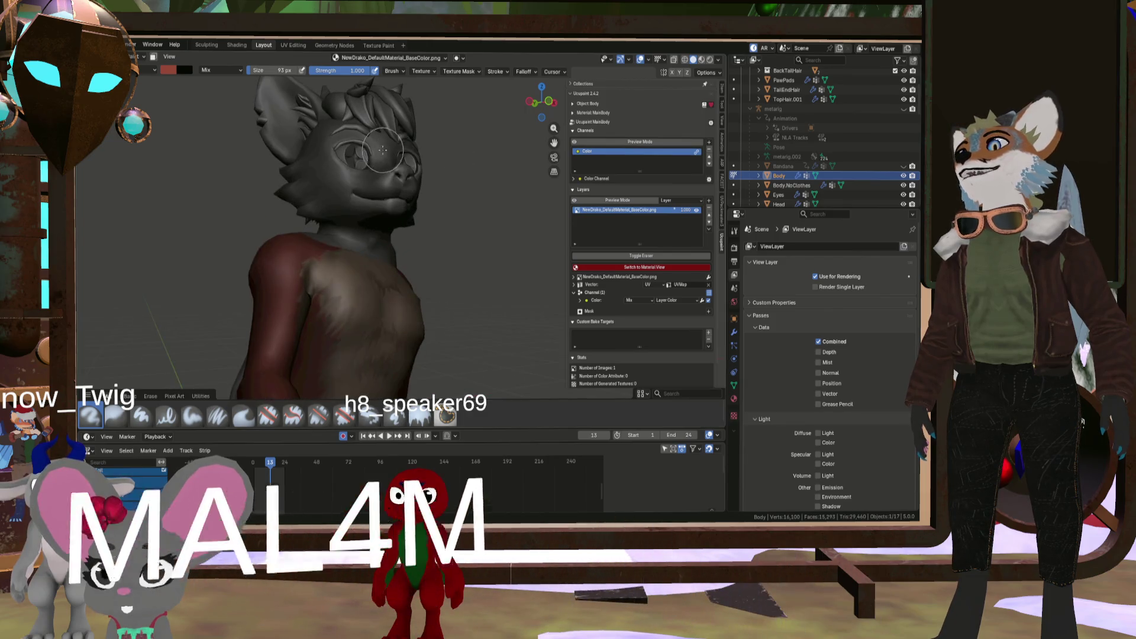
scroll(384, 150, "down", 5)
mouse_move(383, 150)
middle_mouse_down()
mouse_move(256, 154)
mouse_move(365, 161)
middle_mouse_up()
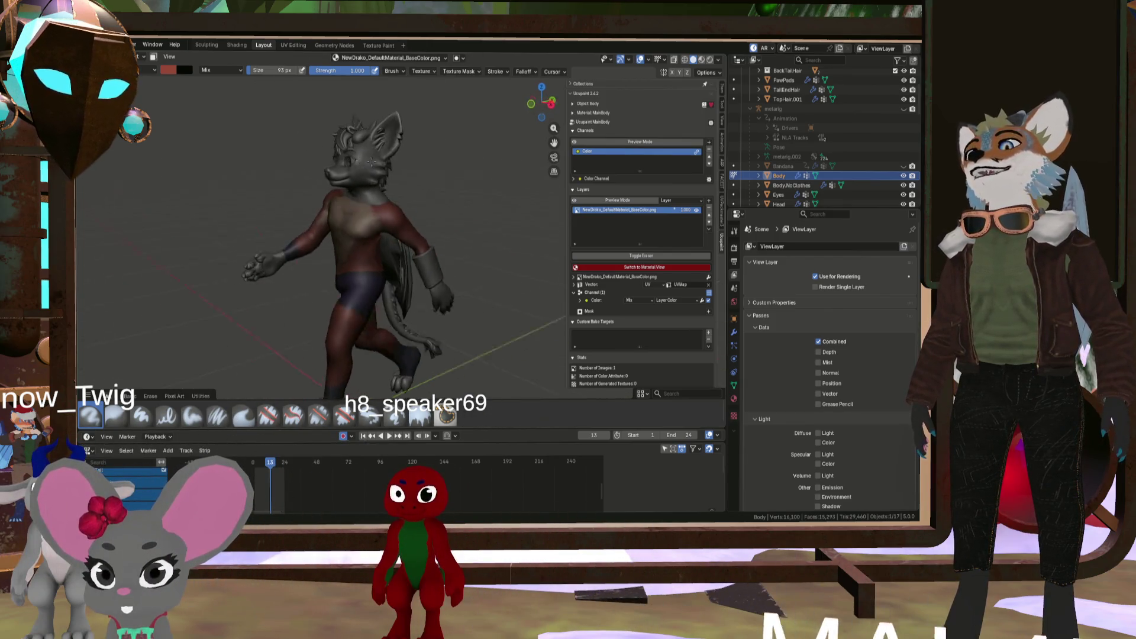
scroll(392, 213, "up", 5)
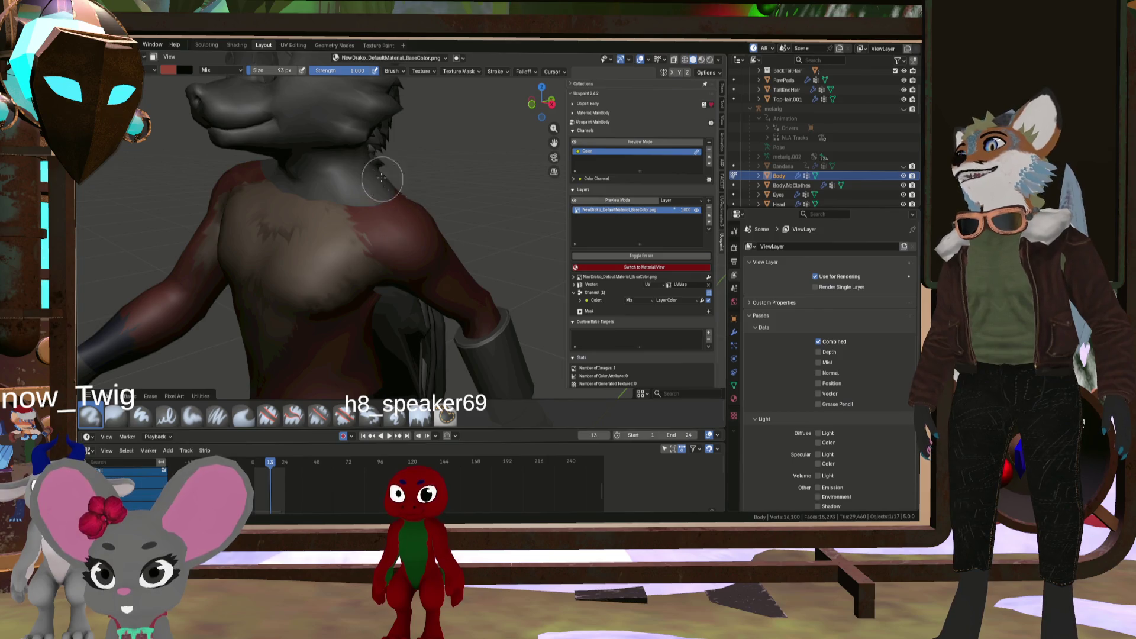
Sample paint colour hex 974738 from the model and switch the viewport to Material Preview
left_click(165, 70)
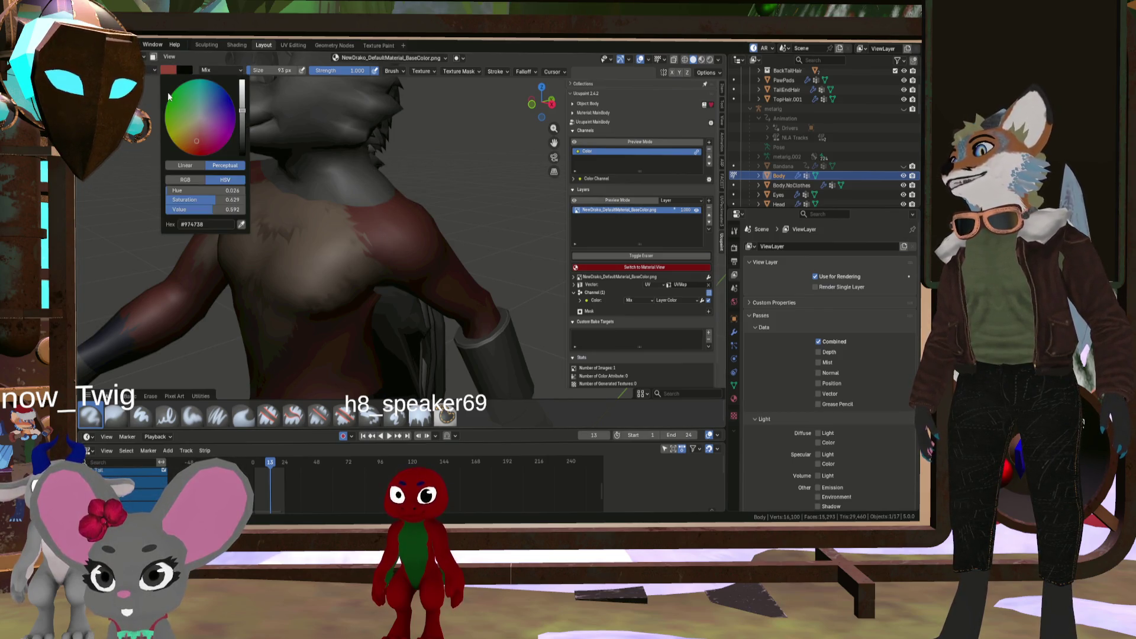
left_click(241, 225)
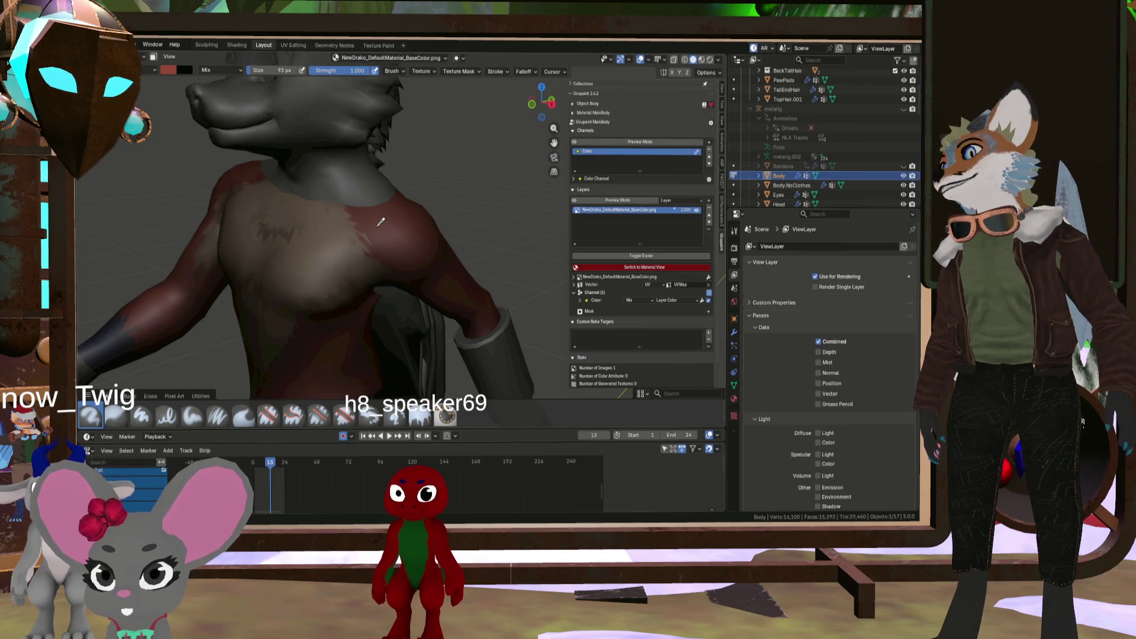
left_click(703, 59)
scroll(395, 180, "down", 6)
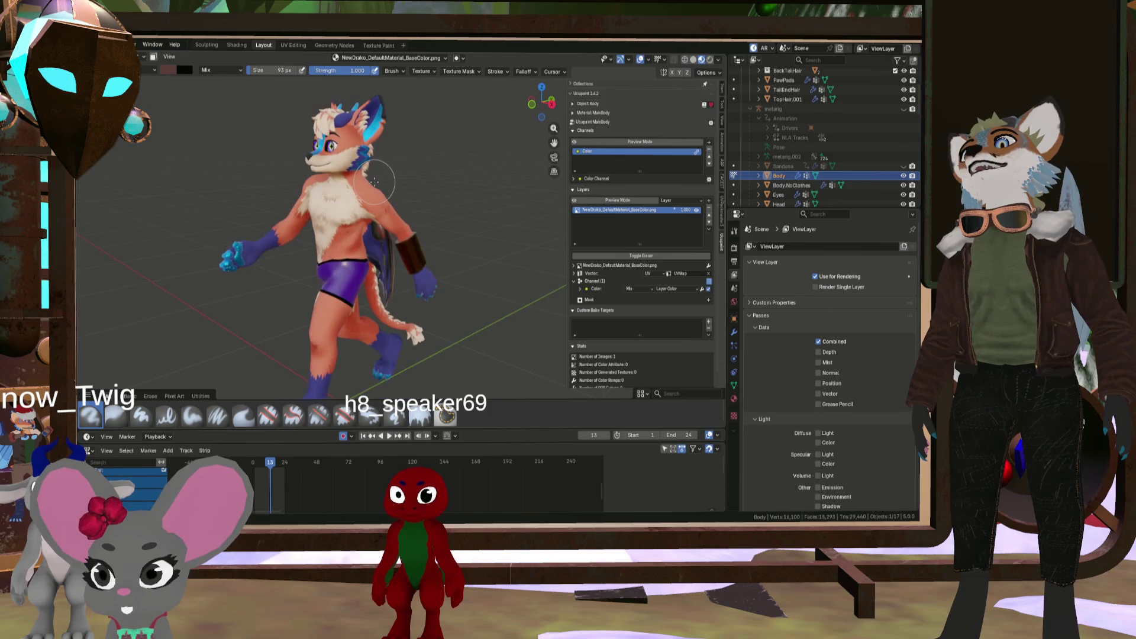
scroll(395, 180, "up", 6)
scroll(405, 243, "down", 3)
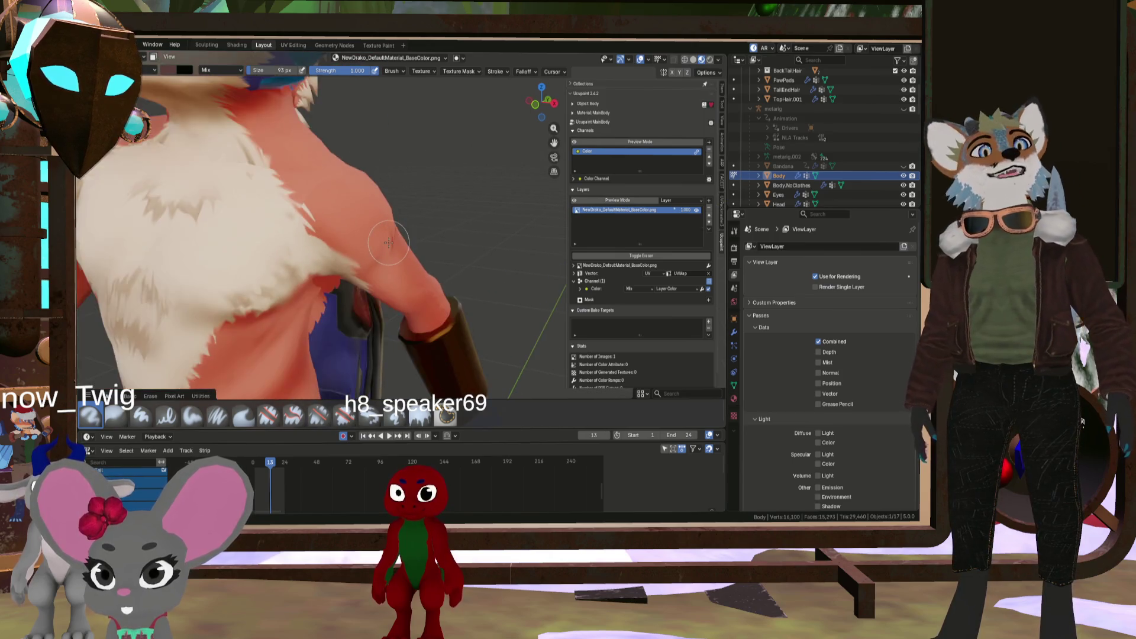
scroll(414, 241, "down", 3)
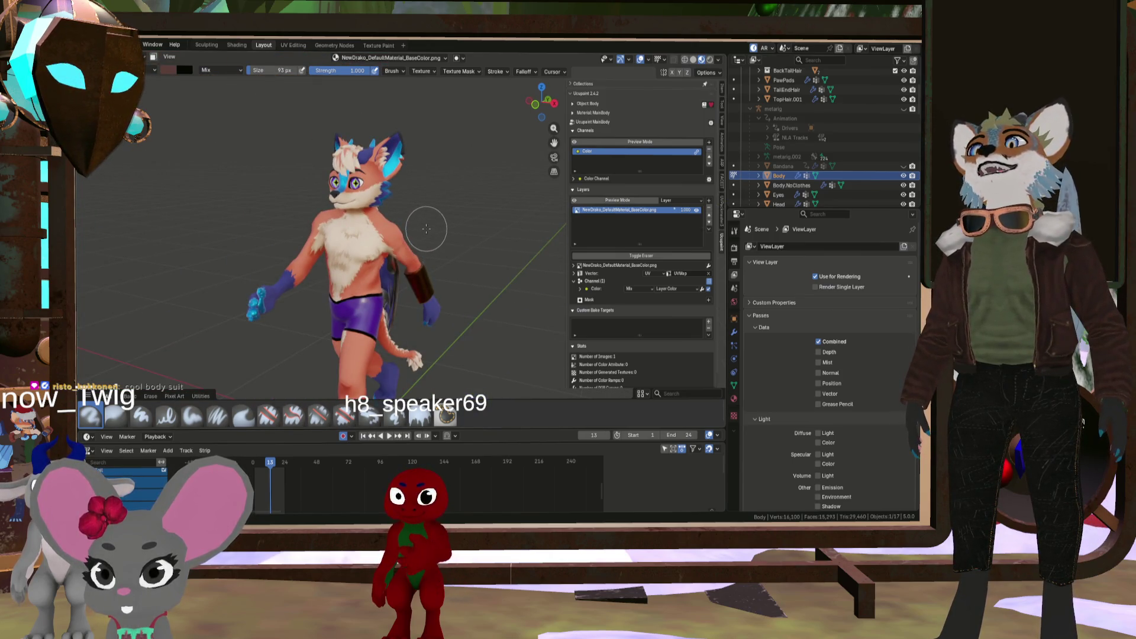
Orbit to a front view, check the brush colour, and enter the Texture Paint workspace
scroll(418, 249, "up", 4)
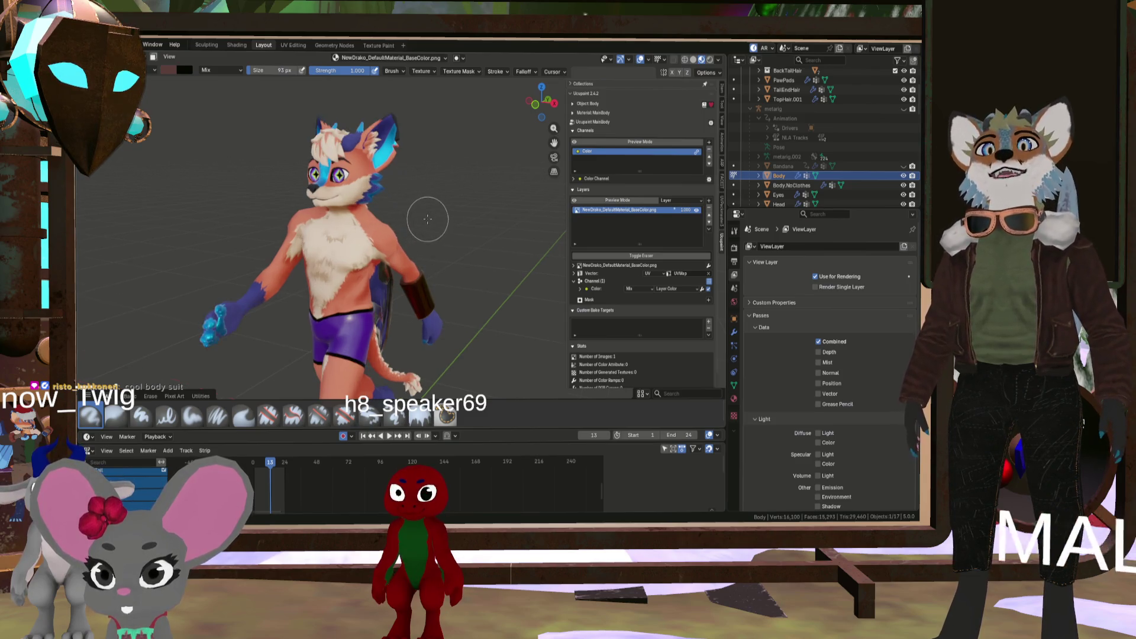
mouse_move(348, 261)
middle_mouse_down()
mouse_move(415, 265)
mouse_move(290, 236)
middle_mouse_up()
scroll(415, 265, "up", 3)
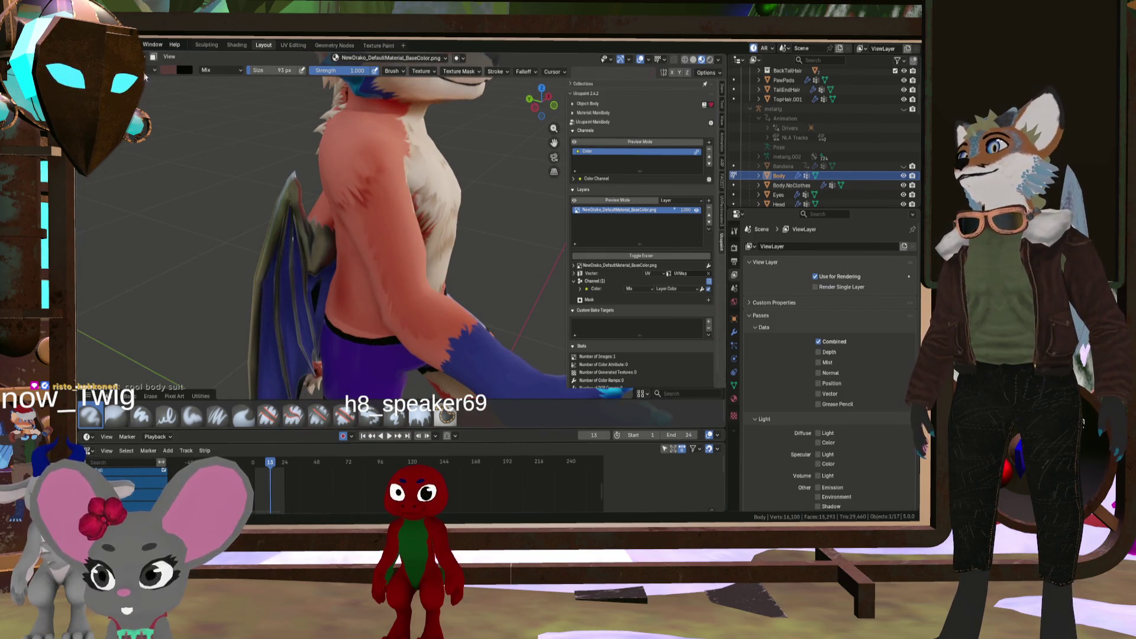
left_click(168, 71)
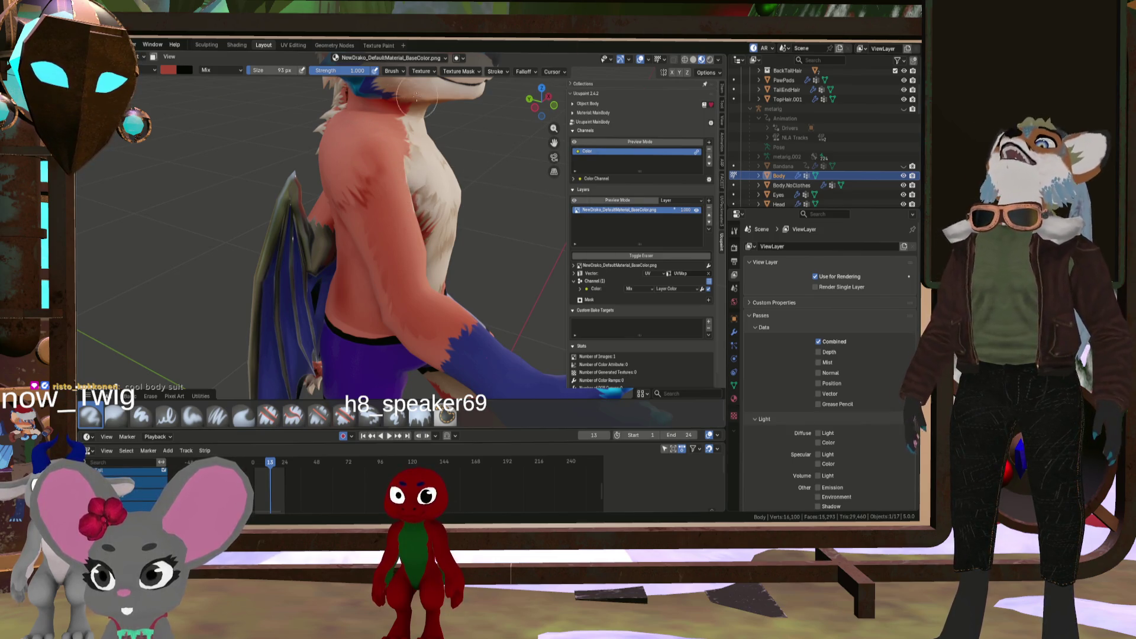
left_click(379, 46)
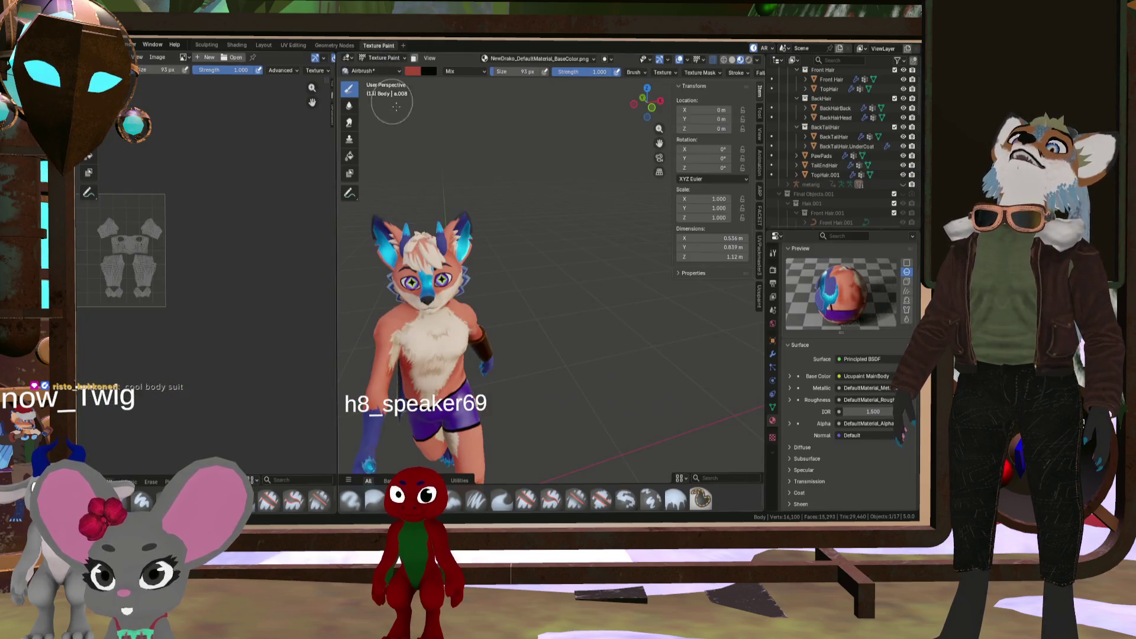
Show the Ucupaint layers, widen the image editor, and load NewDrako_DefaultMaterial_BaseColor.png into it
left_click(758, 295)
scroll(203, 228, "up", 1)
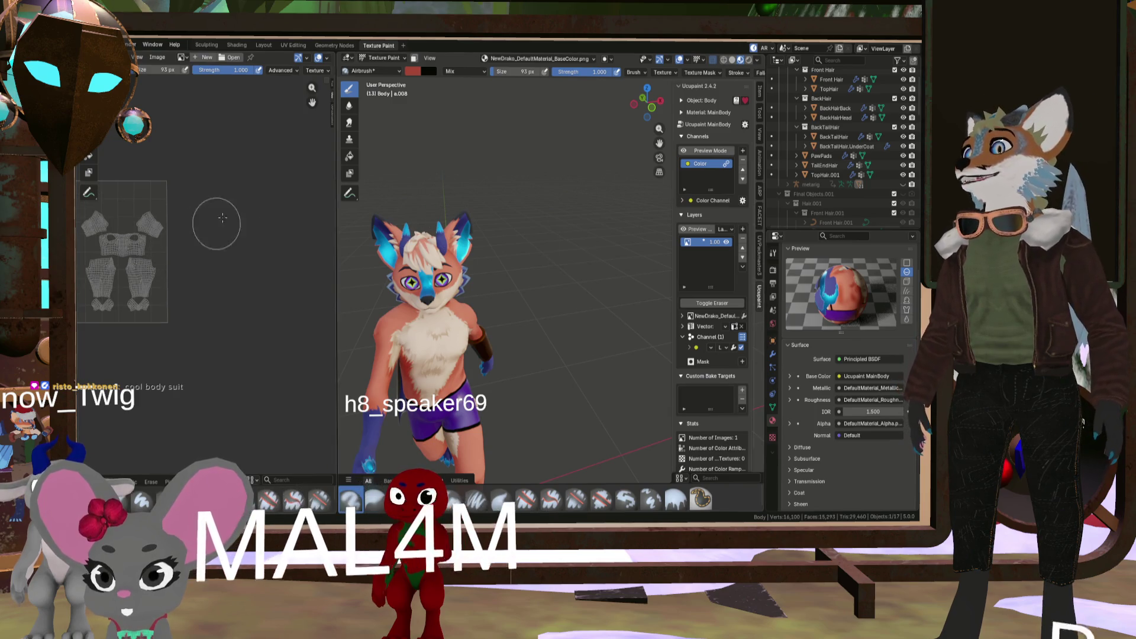
scroll(508, 252, "down", 4)
scroll(508, 252, "up", 3)
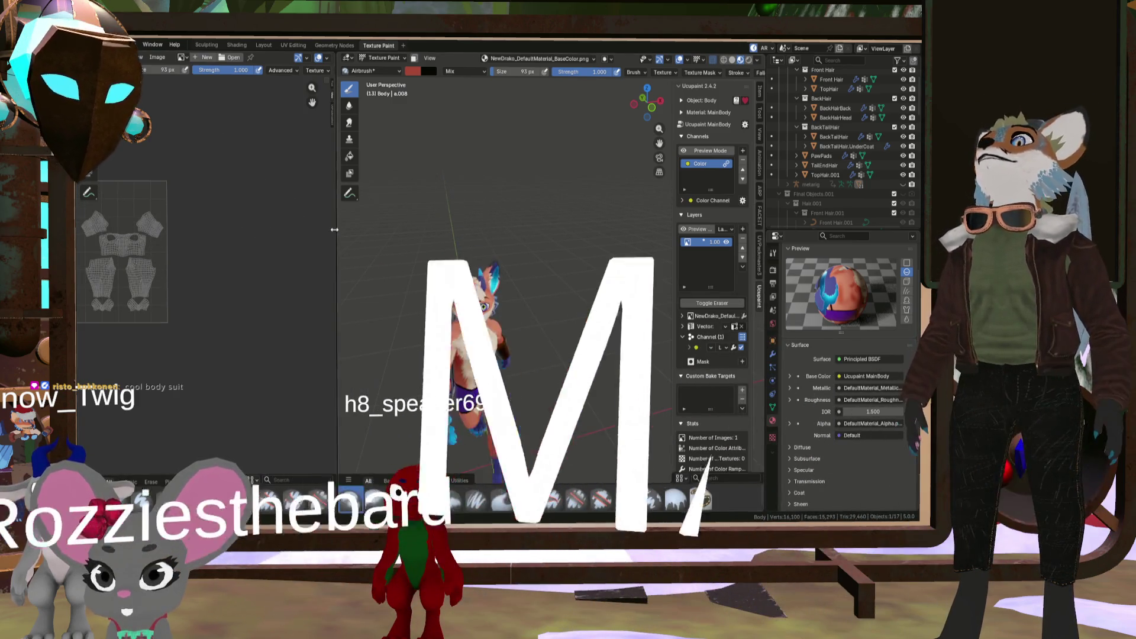
left_click_drag(338, 236, 451, 235)
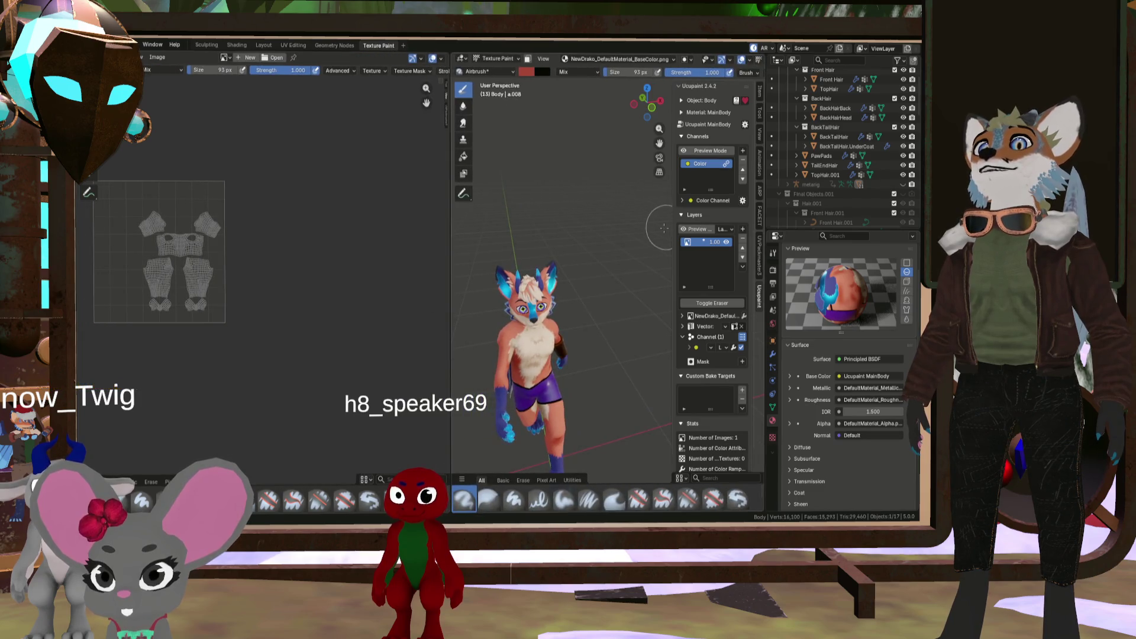
left_click(690, 245)
Pan the texture to the torso fur and change the brush colour to a brighter orange
scroll(266, 213, "down", 6)
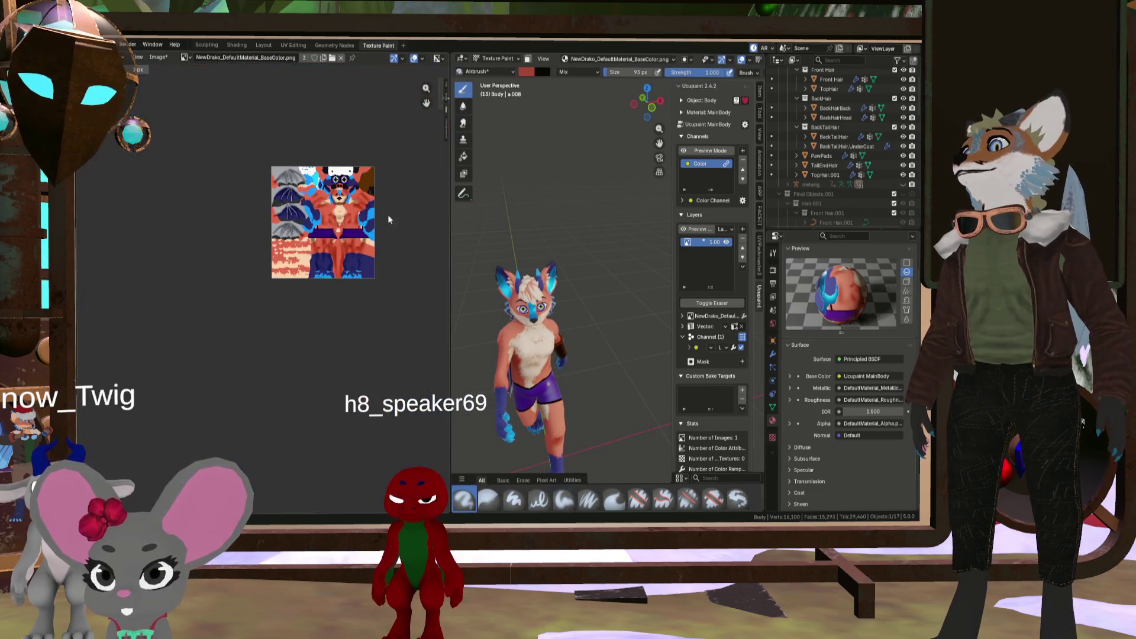
scroll(242, 188, "up", 4)
middle_click_drag(243, 188, 253, 227)
scroll(241, 225, "up", 1)
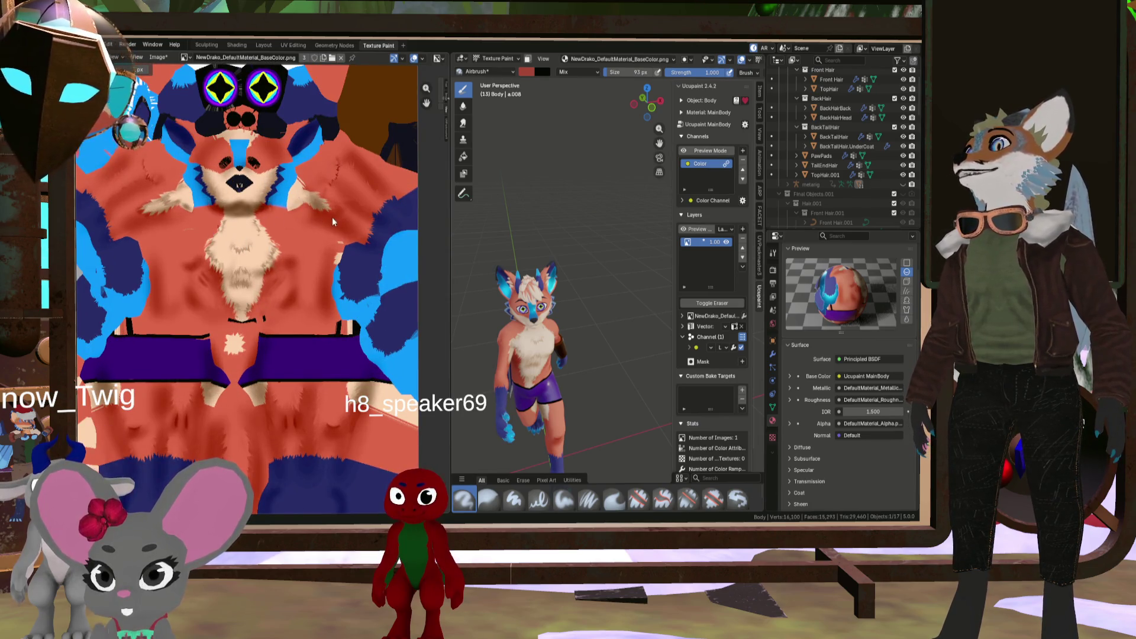
scroll(332, 218, "down", 3)
scroll(154, 190, "up", 5)
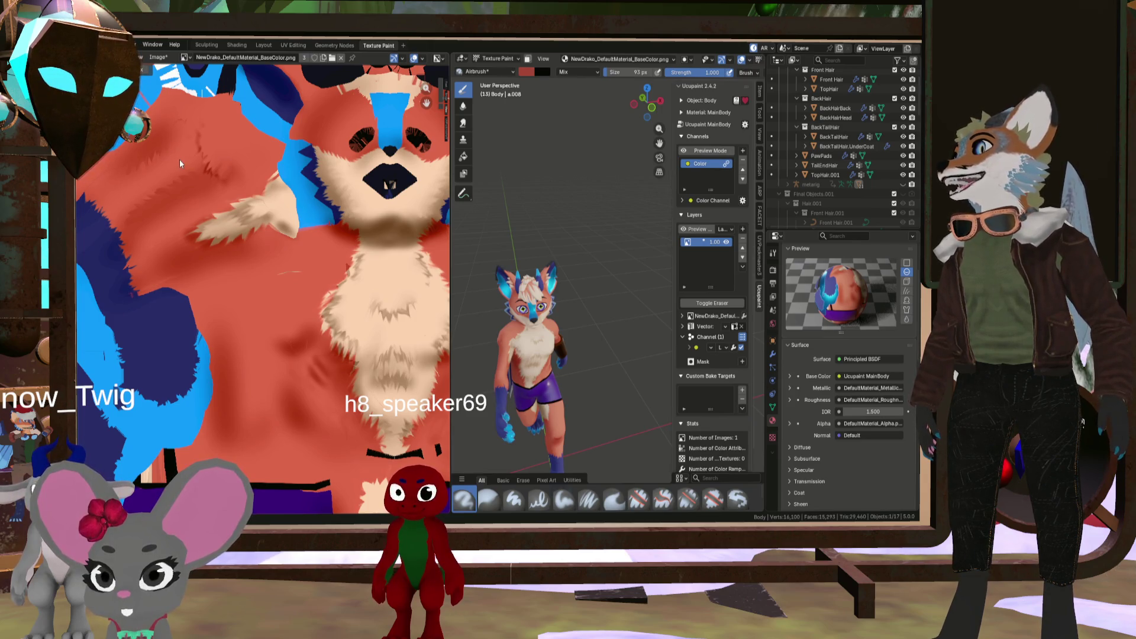
left_click(528, 72)
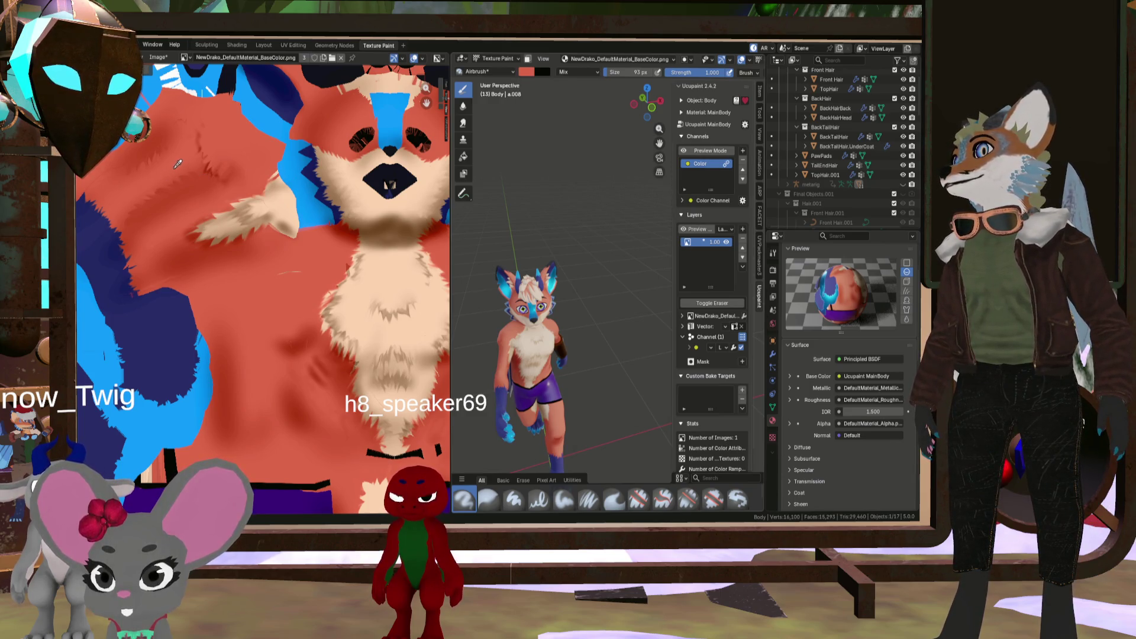
Inspect the head, torso and arm fur from side and three-quarter views, then open Ucupaint's add-layer menu
scroll(511, 354, "up", 5)
middle_click_drag(485, 355, 512, 358)
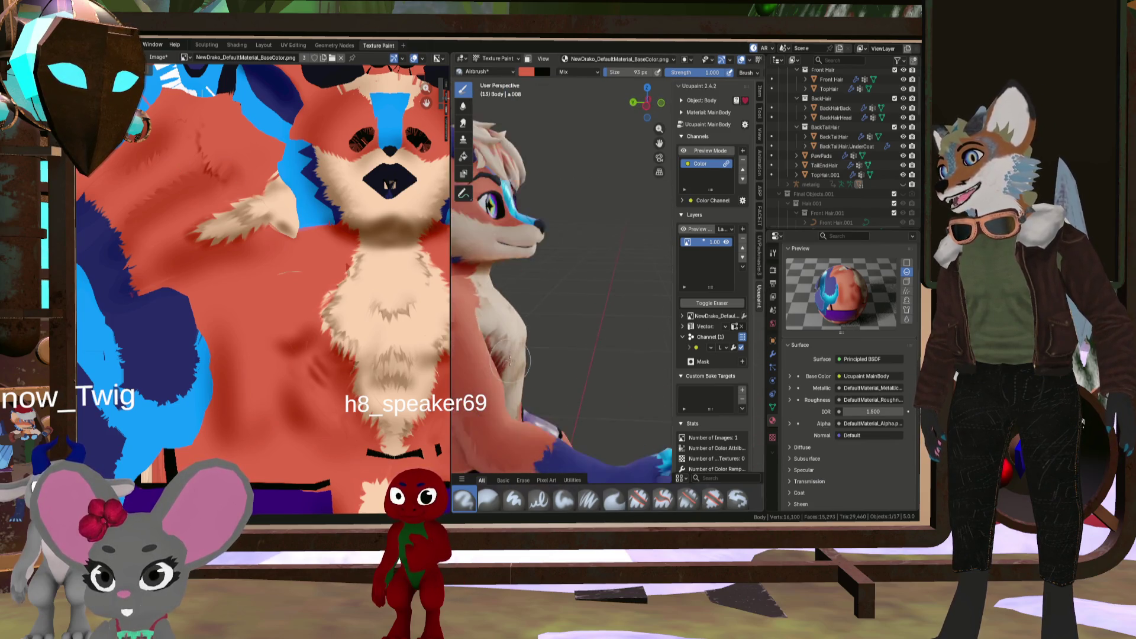
scroll(511, 358, "up", 2)
scroll(482, 361, "up", 1)
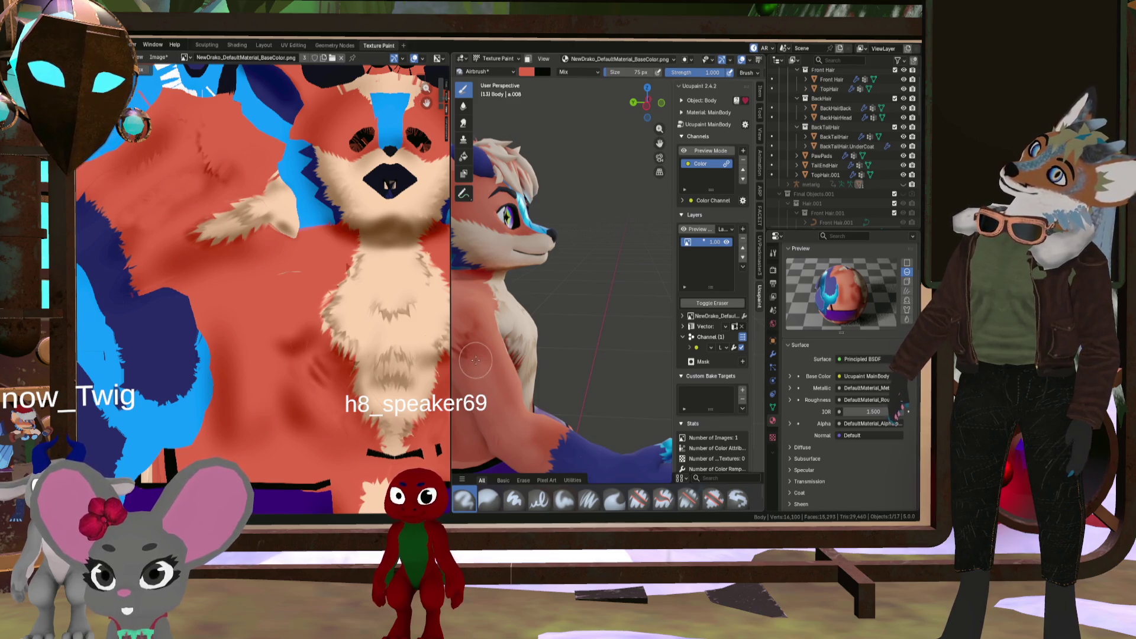
scroll(581, 311, "down", 6)
scroll(580, 312, "up", 8)
mouse_move(564, 323)
middle_mouse_down()
mouse_move(498, 335)
mouse_move(490, 369)
mouse_move(599, 351)
middle_mouse_up()
scroll(494, 352, "down", 5)
scroll(520, 362, "up", 5)
scroll(598, 351, "down", 5)
scroll(600, 352, "up", 8)
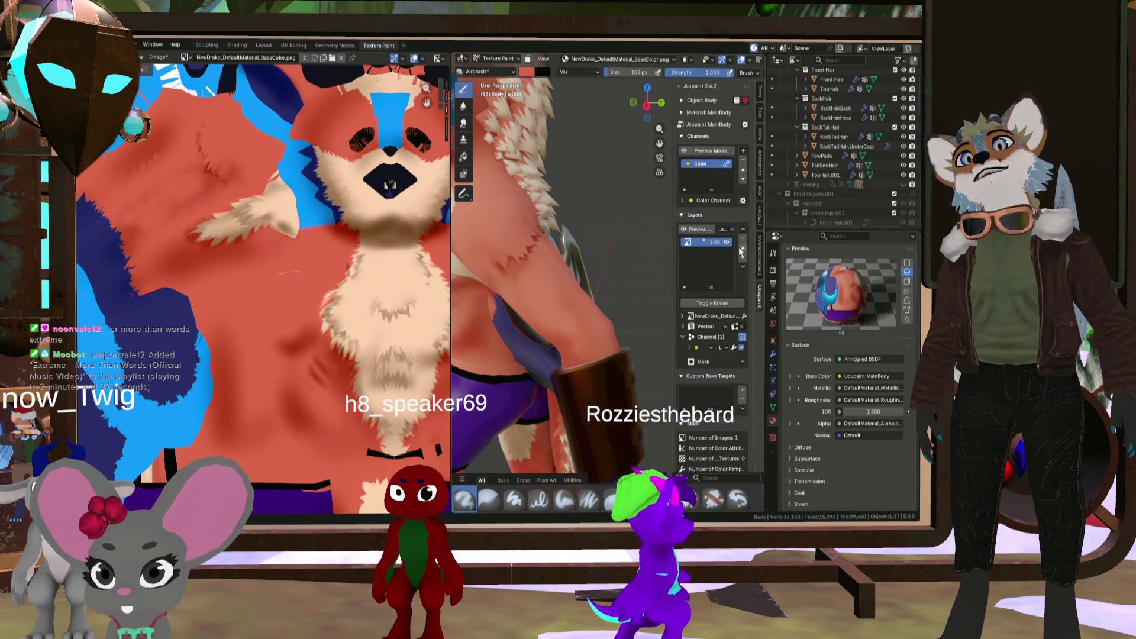
left_click(742, 229)
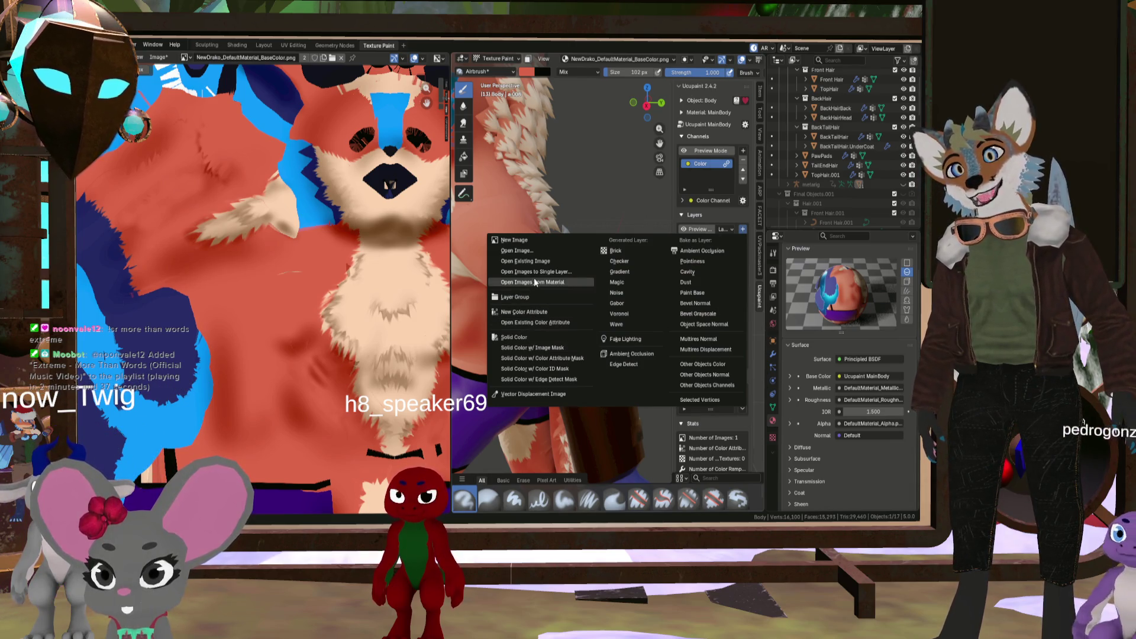
Close the add-layer menu, orbit to a side view, and drag the editor border left over the texture
middle_click_drag(629, 179, 462, 253)
scroll(447, 253, "up", 3)
scroll(460, 252, "down", 5)
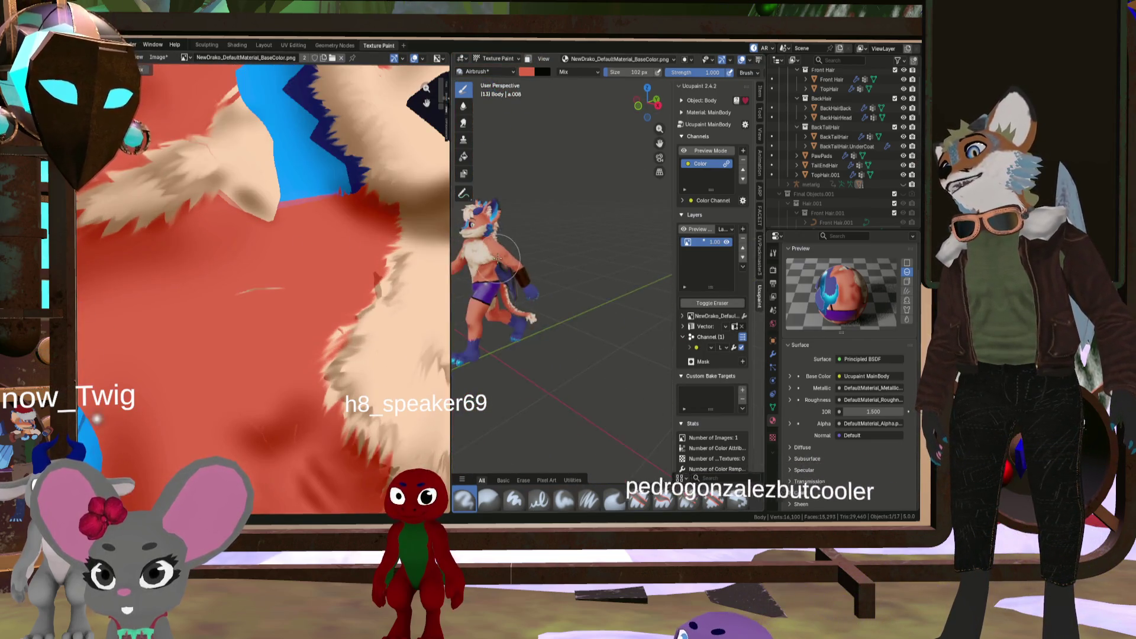
scroll(458, 249, "up", 6)
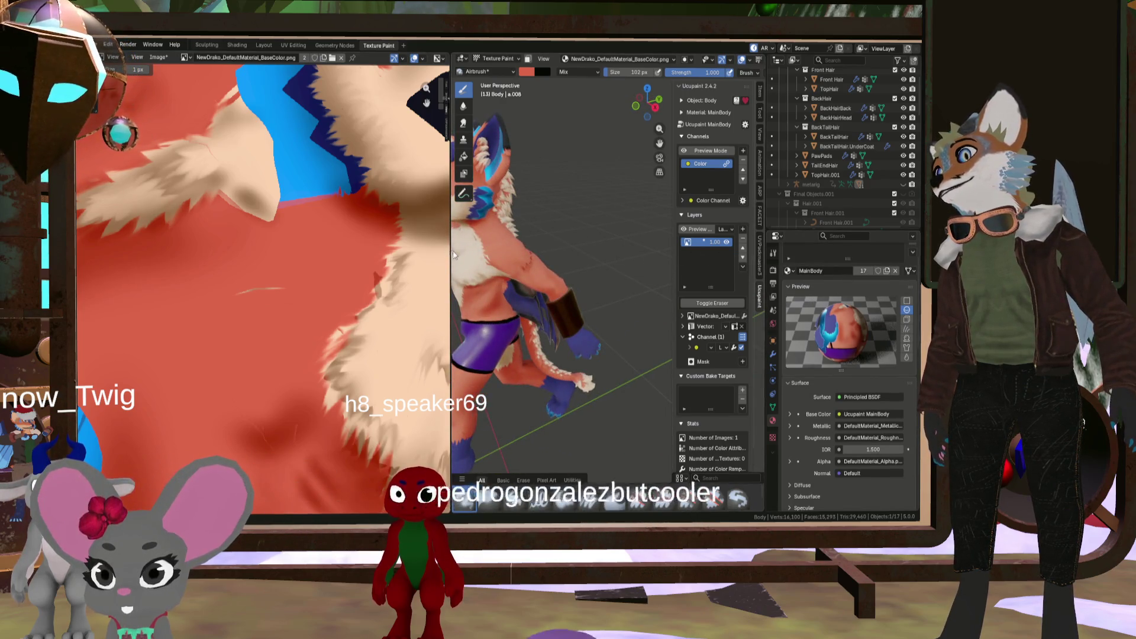
left_click_drag(453, 251, 228, 252)
scroll(306, 254, "up", 3)
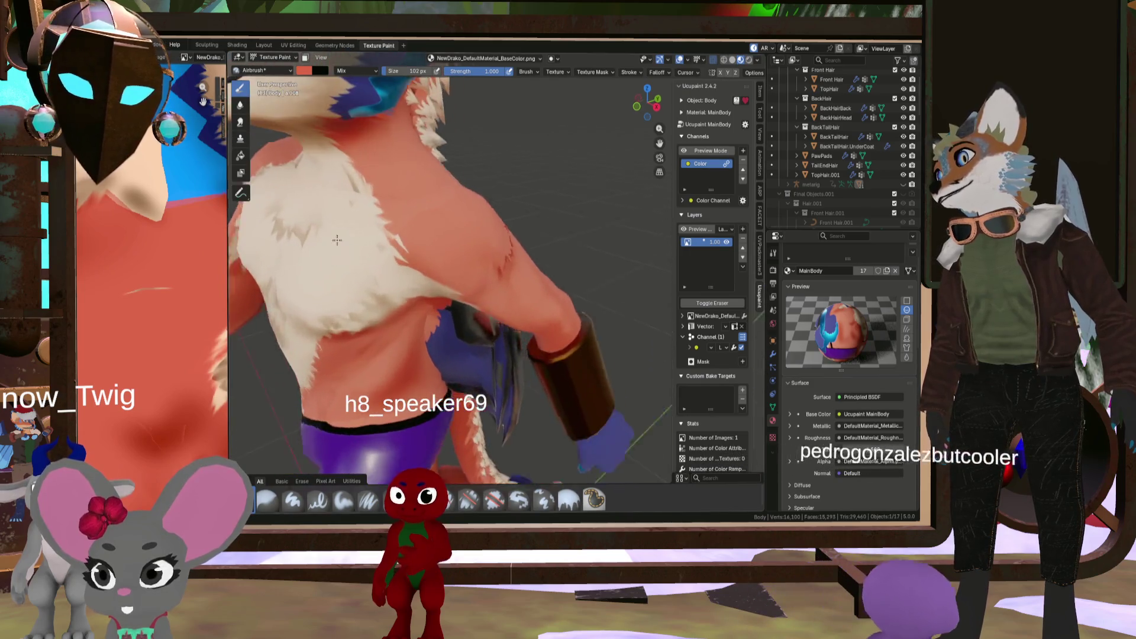
Close in on the chest fur and switch to the Smear brush at 38 px, strength 1.000
scroll(320, 245, "down", 6)
scroll(334, 233, "up", 7)
middle_click_drag(334, 233, 357, 207)
scroll(358, 207, "up", 4)
scroll(358, 207, "down", 5)
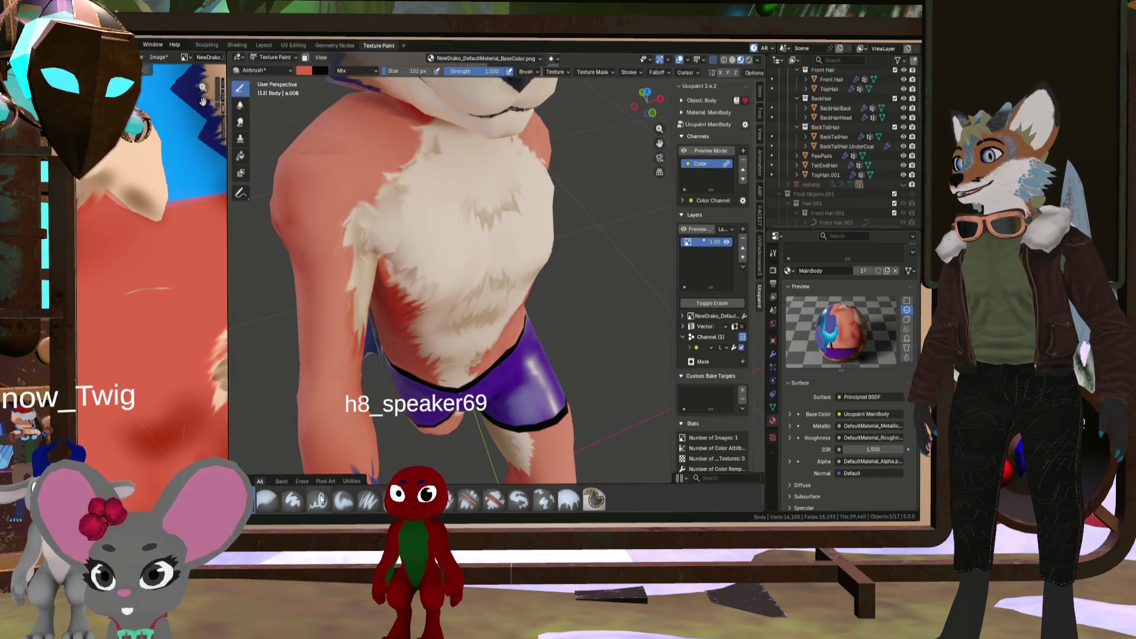
left_click(388, 500)
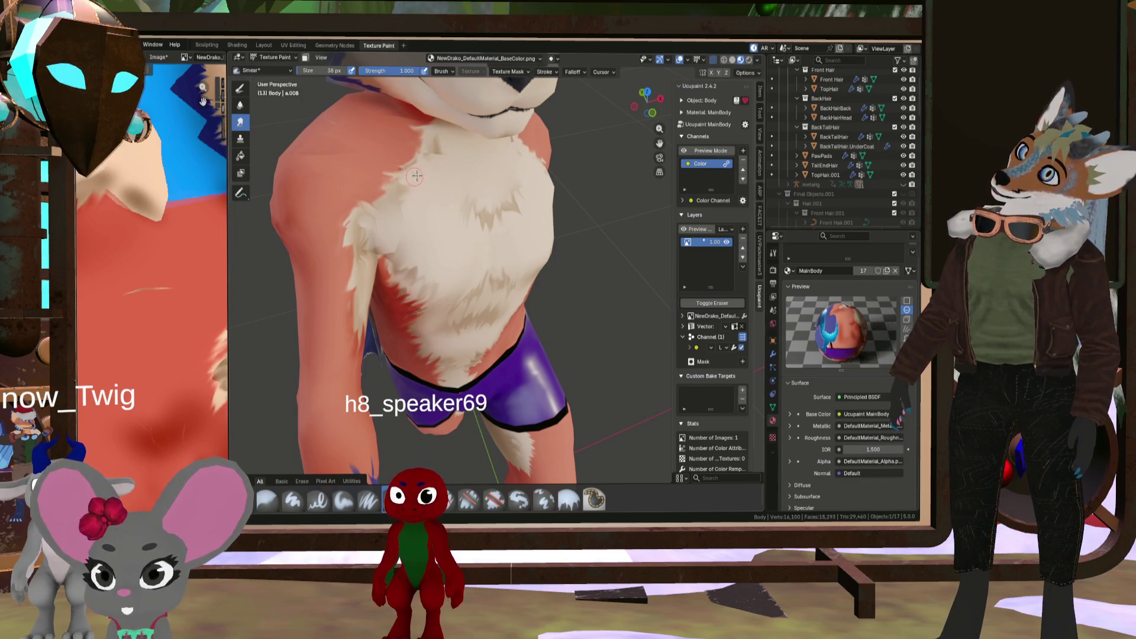
Orbit across the arm, side and tail to a front view of the whole character
middle_click_drag(463, 167, 407, 166)
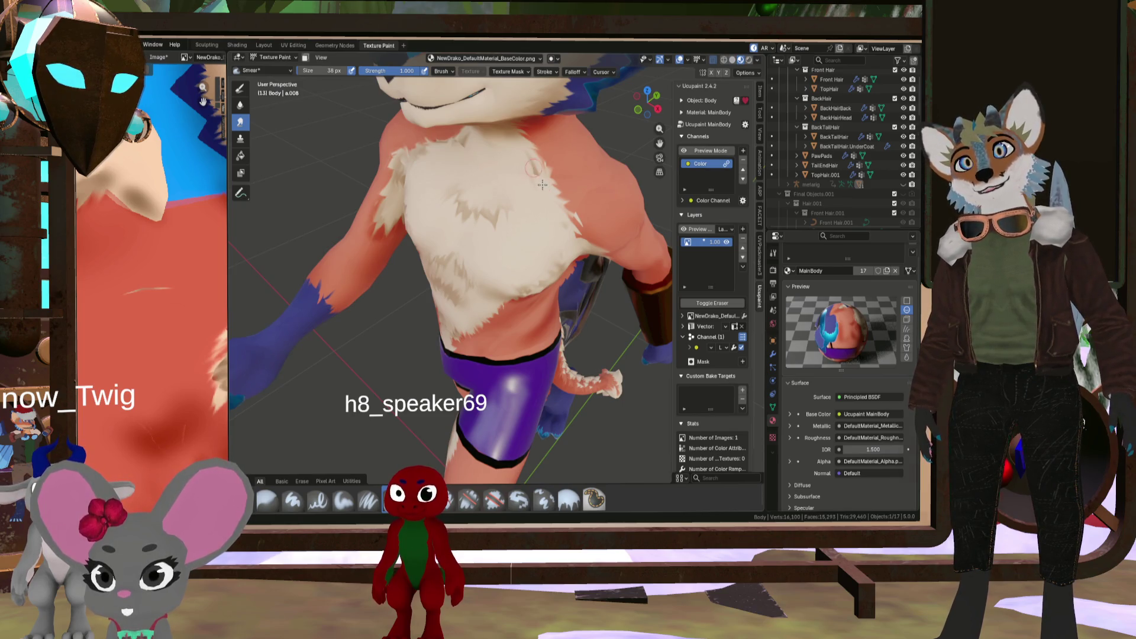
scroll(538, 122, "down", 3)
mouse_move(537, 121)
middle_mouse_down()
mouse_move(487, 150)
mouse_move(480, 209)
middle_mouse_up()
scroll(482, 295, "up", 5)
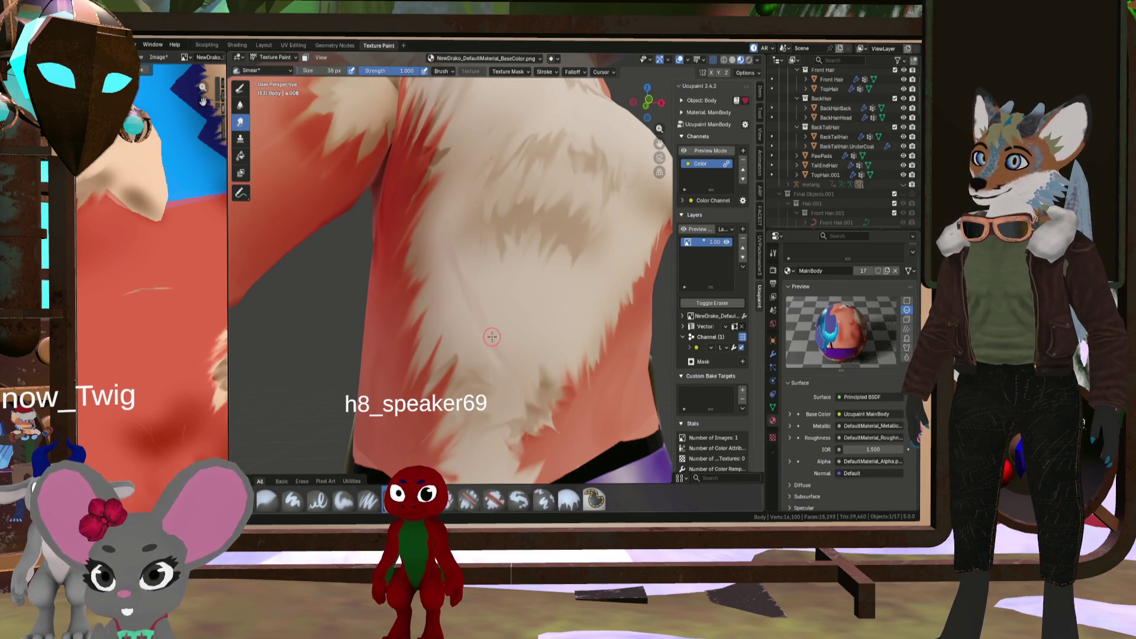
scroll(493, 336, "down", 5)
scroll(540, 312, "up", 2)
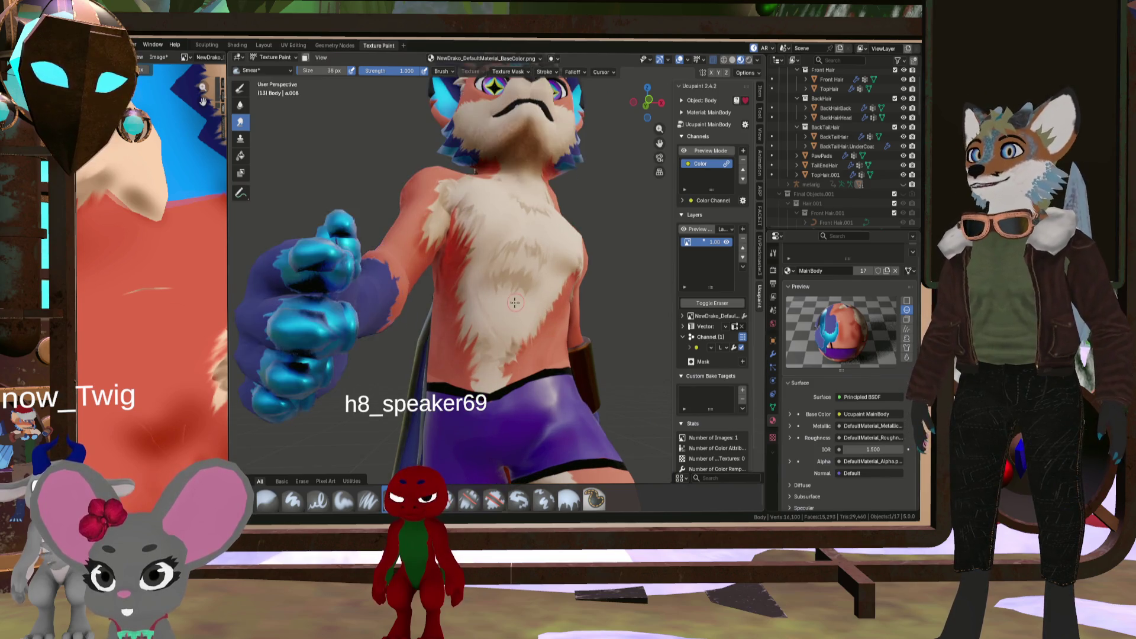
key("shift+space")
scroll(526, 314, "up", 4)
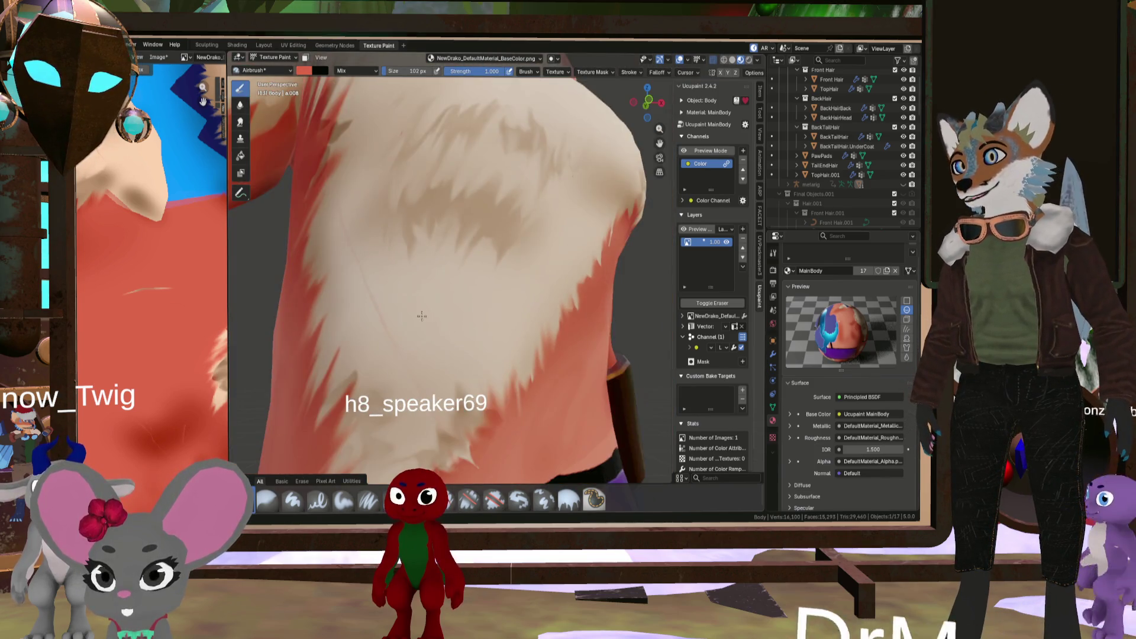
scroll(326, 253, "down", 5)
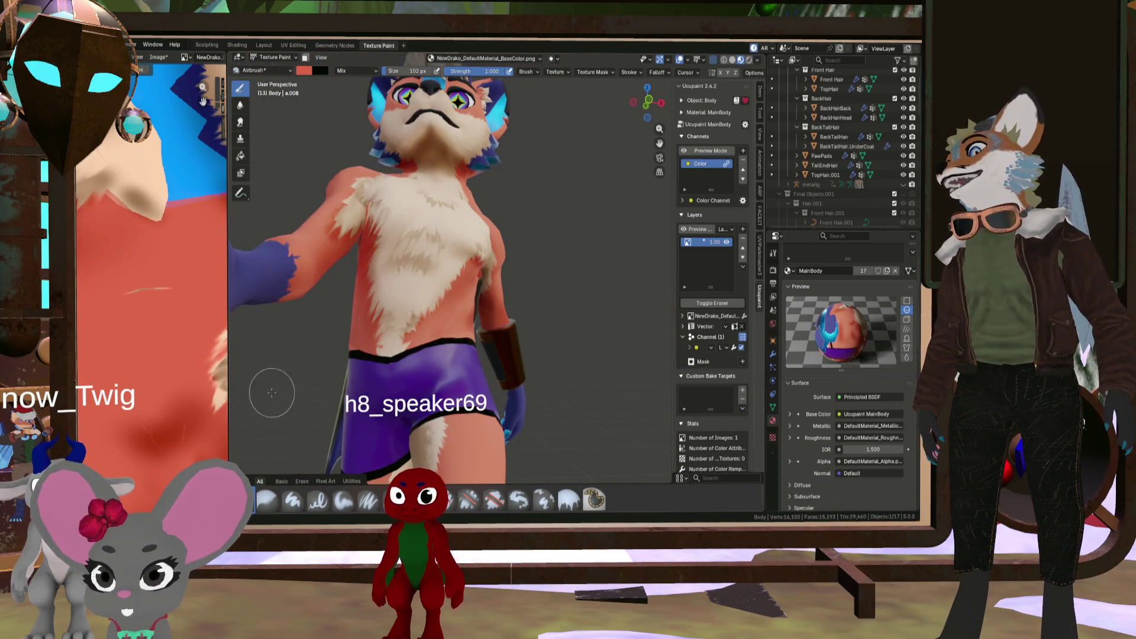
left_click(275, 499)
scroll(387, 350, "up", 5)
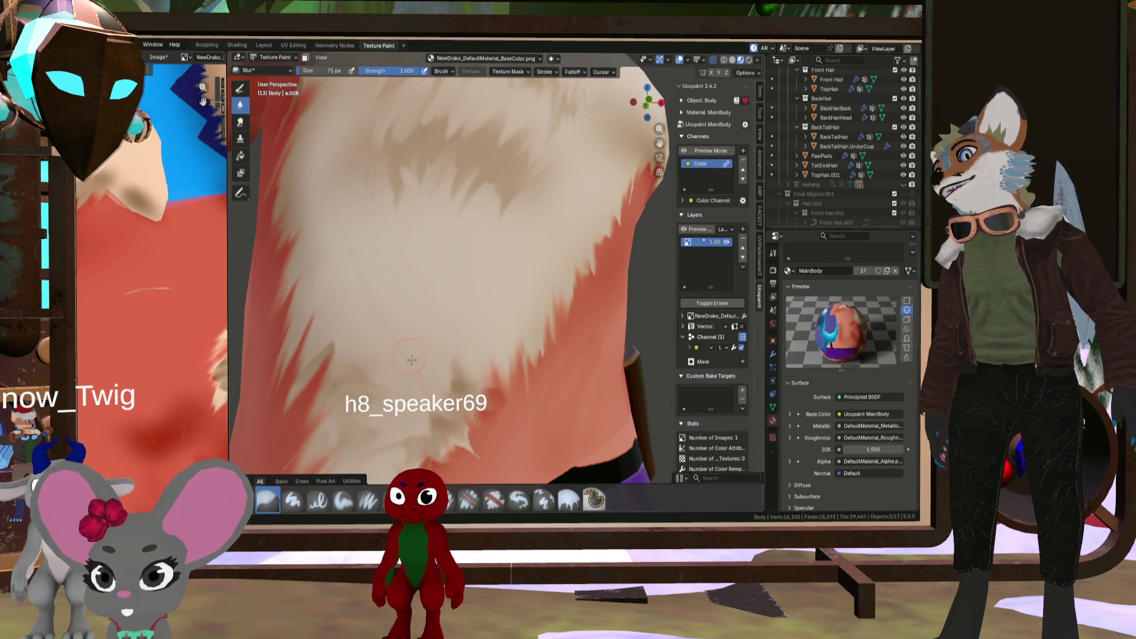
scroll(419, 361, "down", 8)
mouse_move(419, 360)
middle_mouse_down()
mouse_move(474, 469)
mouse_move(467, 386)
middle_mouse_up()
scroll(474, 469, "up", 5)
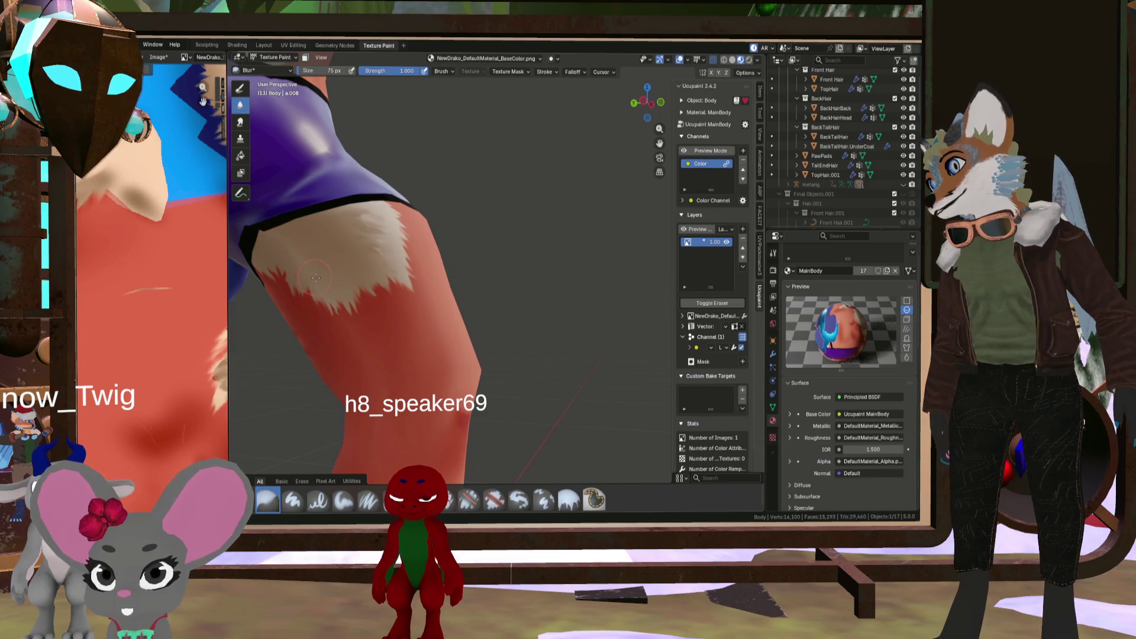
scroll(322, 302, "down", 6)
mouse_move(323, 301)
middle_mouse_down()
mouse_move(332, 335)
mouse_move(618, 239)
mouse_move(500, 254)
middle_mouse_up()
scroll(569, 249, "up", 3)
scroll(606, 242, "up", 3)
scroll(619, 239, "up", 5)
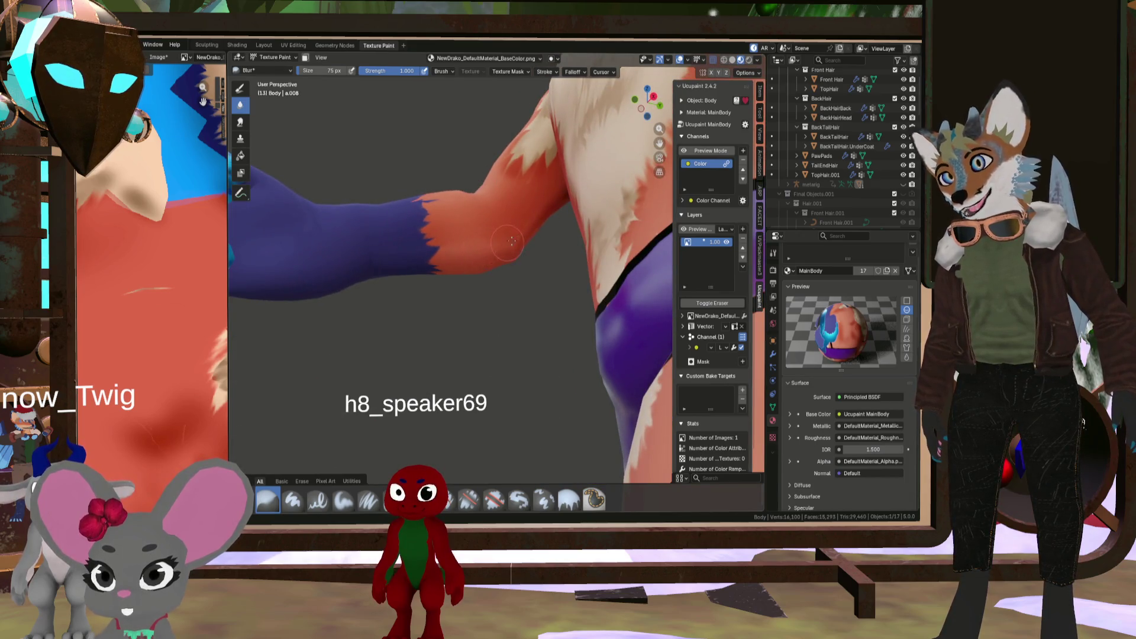
scroll(507, 225, "down", 5)
middle_click_drag(507, 225, 501, 159)
scroll(502, 193, "up", 5)
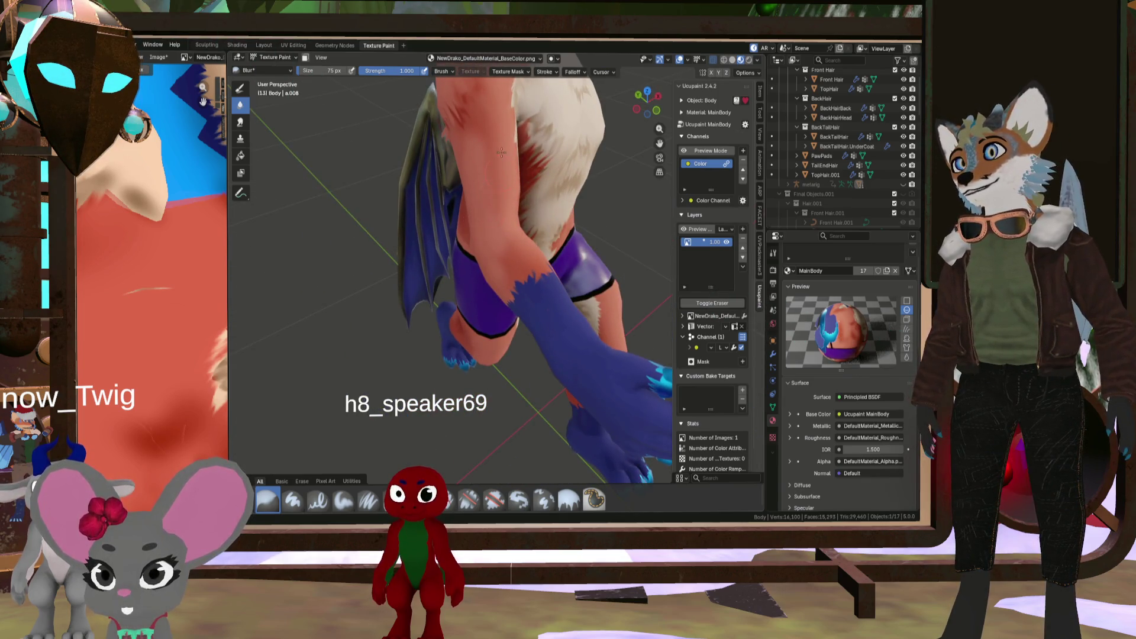
Orbit the torso from a side-back view round to the left side
scroll(486, 161, "down", 5)
middle_click_drag(486, 161, 434, 196)
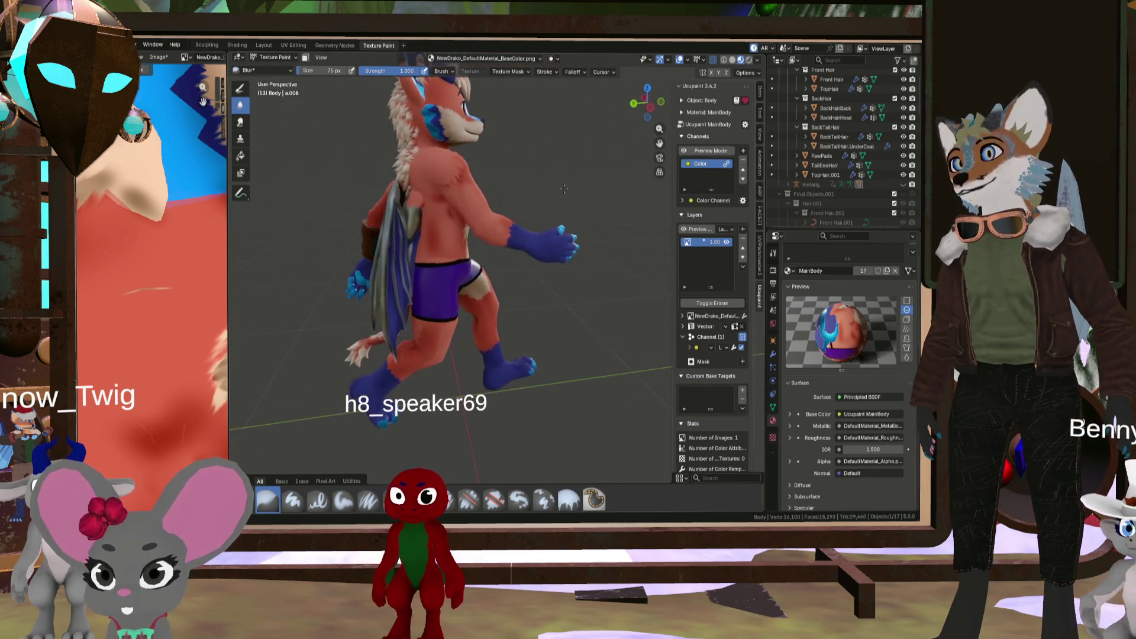
scroll(435, 196, "up", 5)
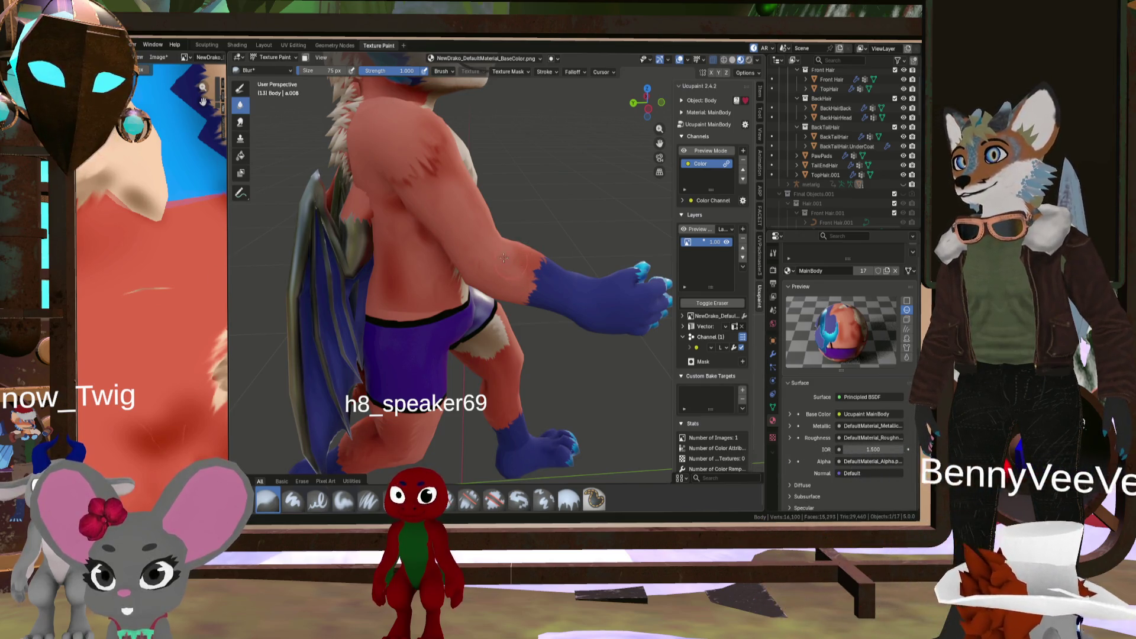
scroll(526, 264, "down", 5)
mouse_move(527, 264)
middle_mouse_down()
mouse_move(484, 228)
mouse_move(550, 239)
middle_mouse_up()
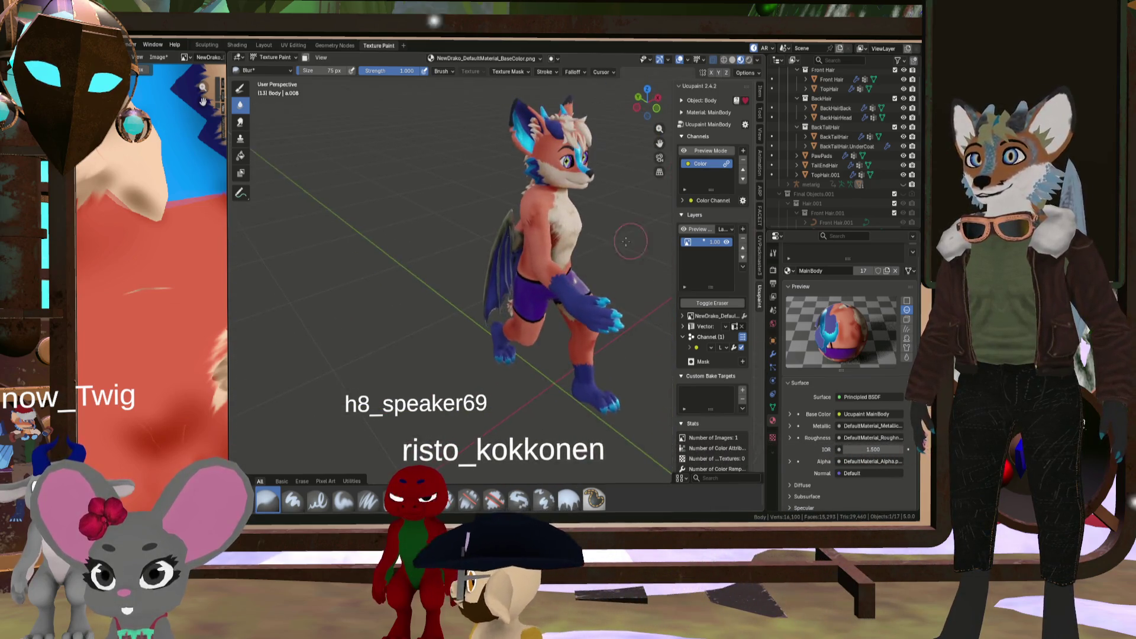
scroll(562, 241, "up", 5)
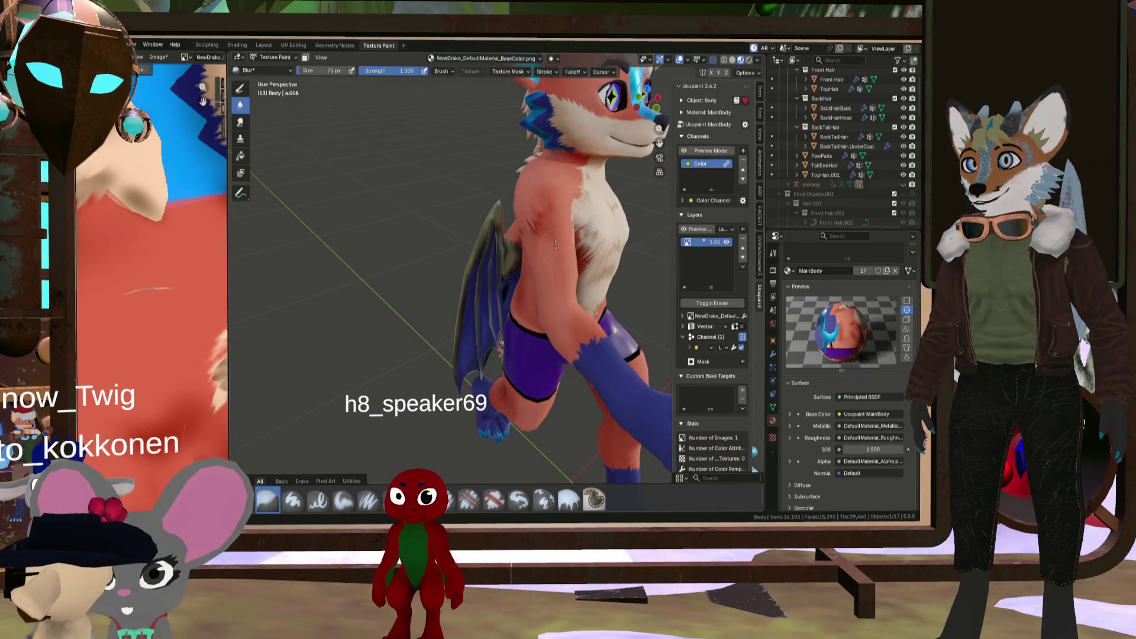
Re-angle on the full body and select the Airbrush at 102 px, strength 1.000
scroll(562, 240, "down", 5)
mouse_move(562, 241)
middle_mouse_down()
mouse_move(561, 280)
mouse_move(510, 319)
middle_mouse_up()
scroll(560, 280, "up", 4)
scroll(510, 319, "up", 2)
scroll(157, 325, "down", 4)
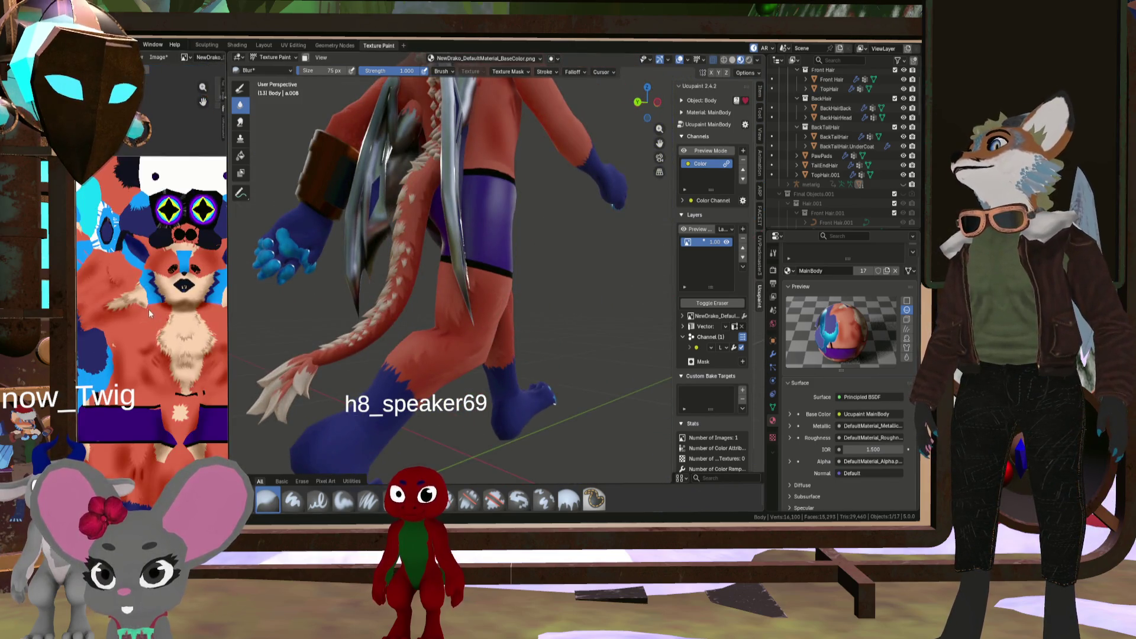
scroll(165, 314, "up", 2)
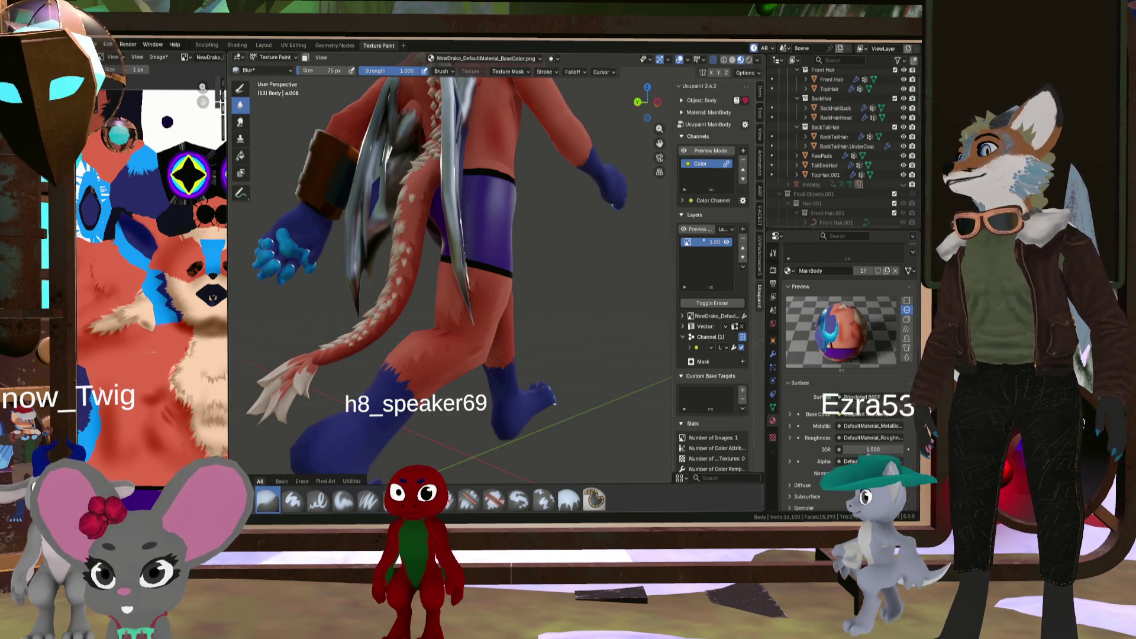
mouse_move(260, 450)
middle_mouse_down()
mouse_move(385, 275)
mouse_move(493, 206)
middle_mouse_up()
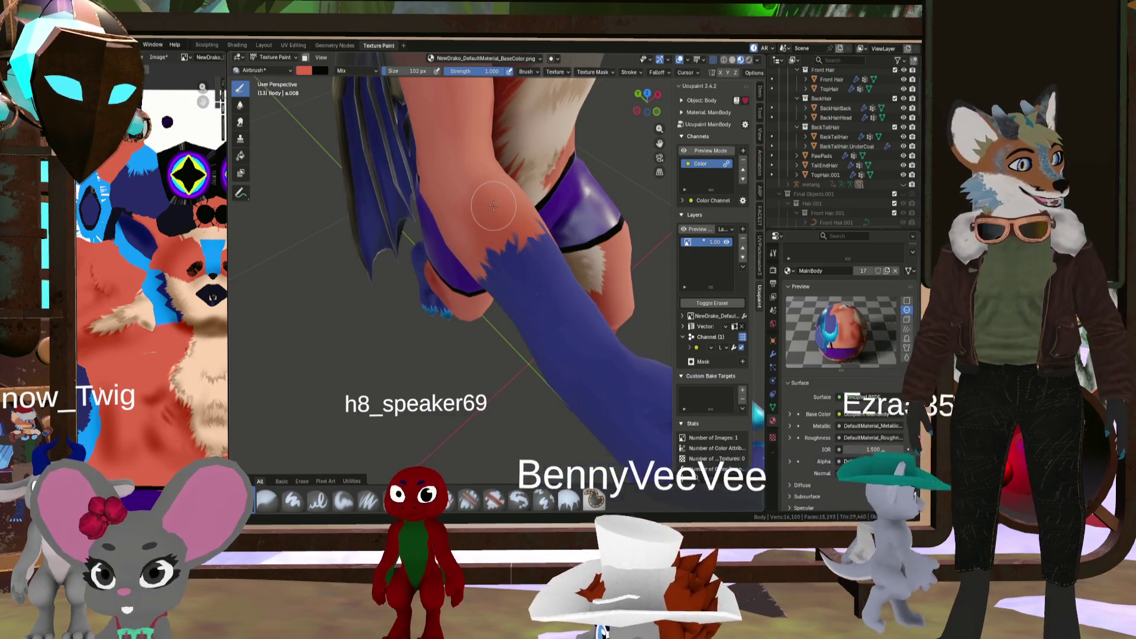
Enlarge the airbrush to 153 then 188 px and orbit to a rear view of the legs
key("bracketright")
key("bracketright")
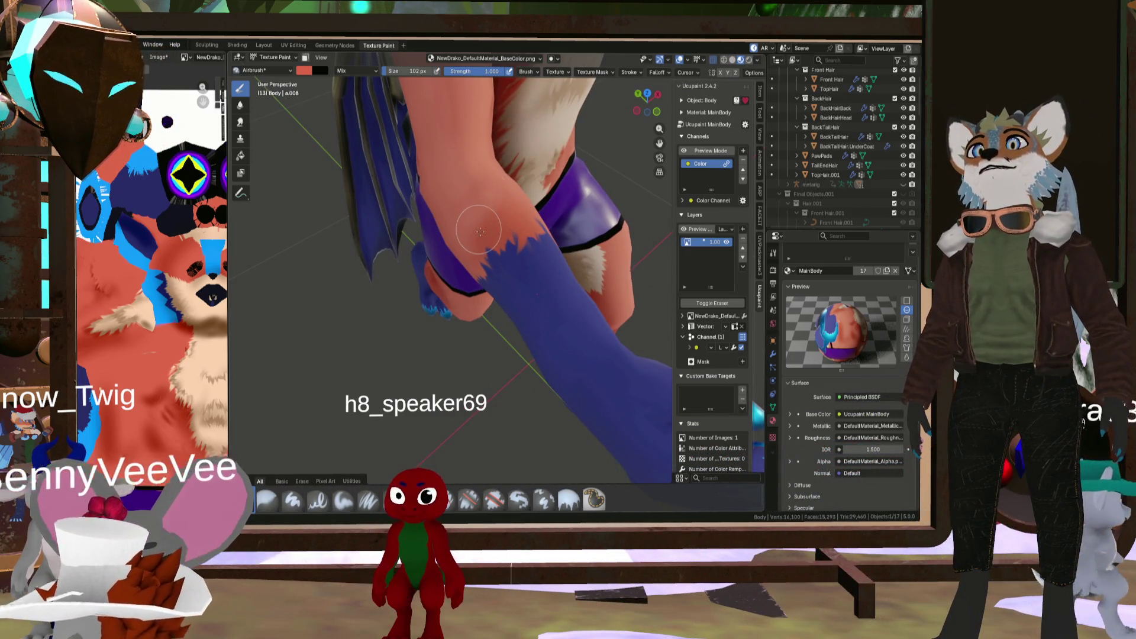
key("bracketright")
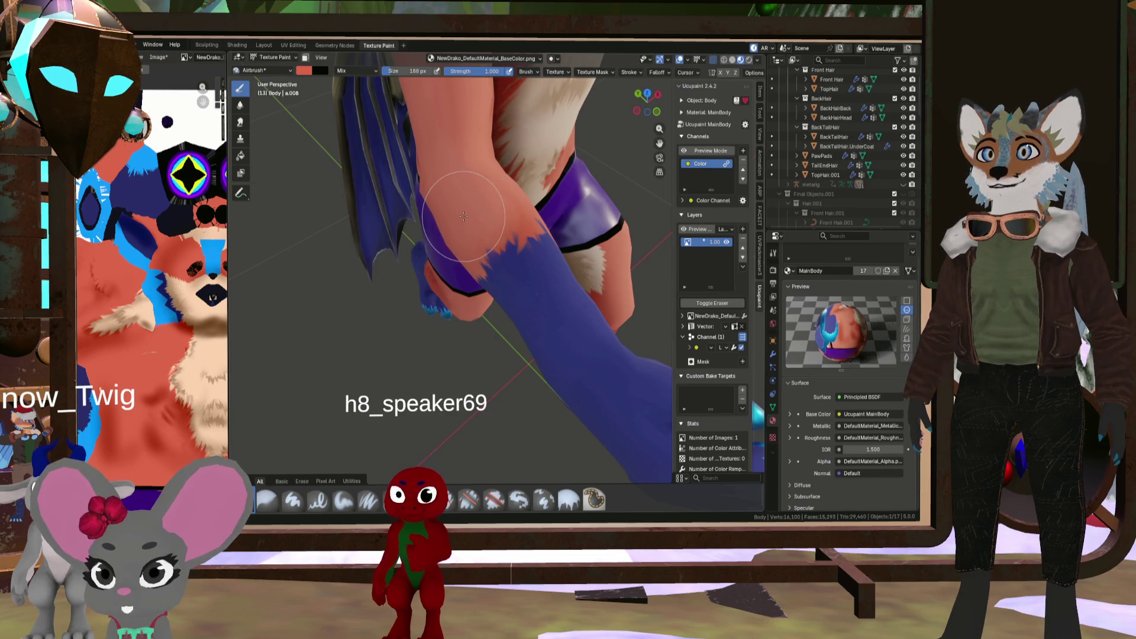
mouse_move(463, 217)
middle_mouse_down()
mouse_move(483, 271)
mouse_move(497, 260)
mouse_move(293, 246)
mouse_move(474, 269)
middle_mouse_up()
scroll(507, 254, "up", 4)
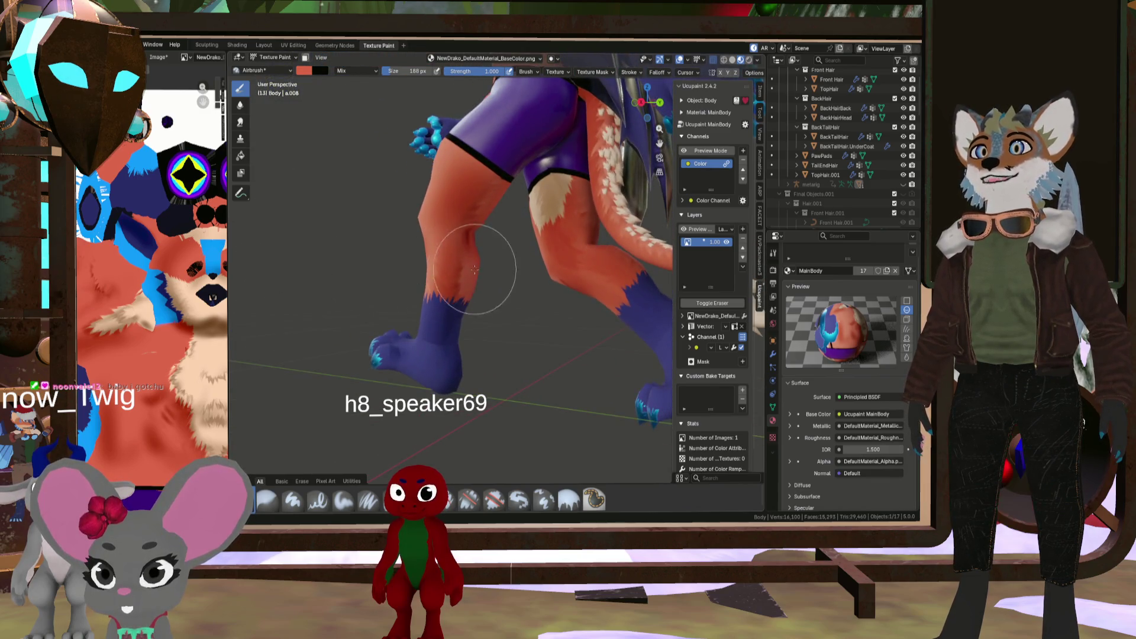
scroll(202, 269, "down", 2)
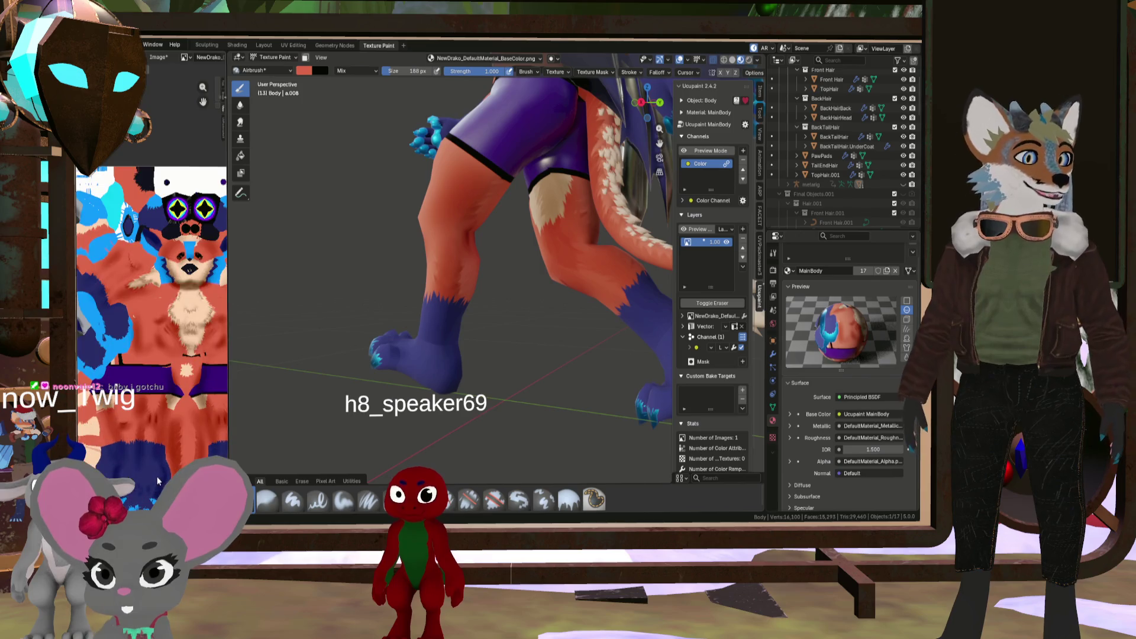
scroll(169, 396, "up", 3)
scroll(168, 348, "up", 2)
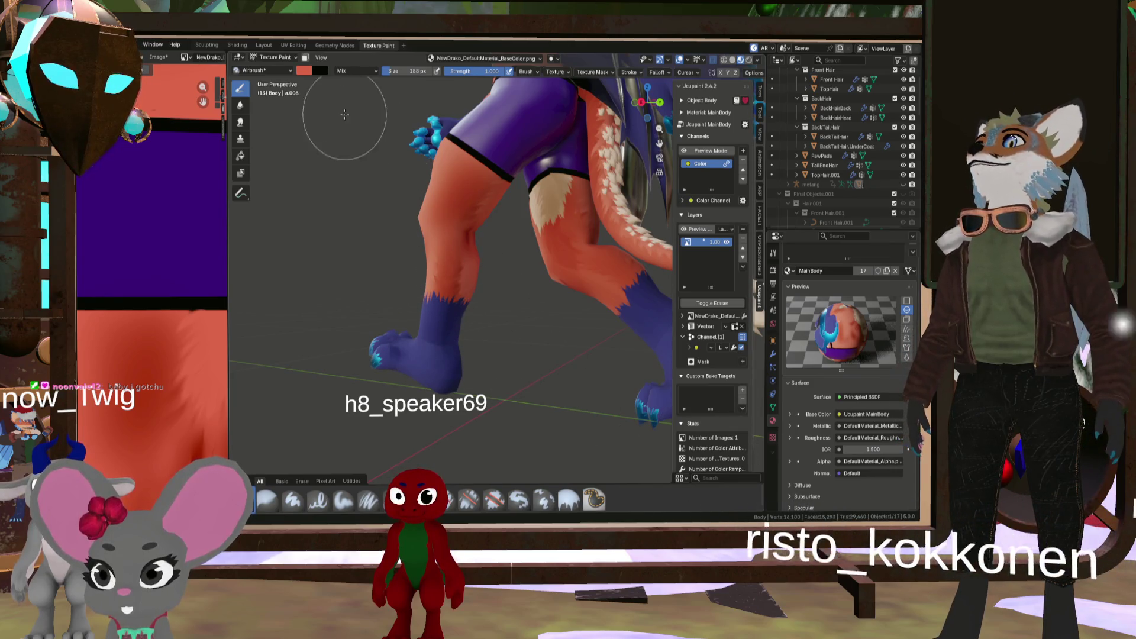
Sample a deeper red from the leg and airbrush darker shading onto the knee
left_click(301, 71)
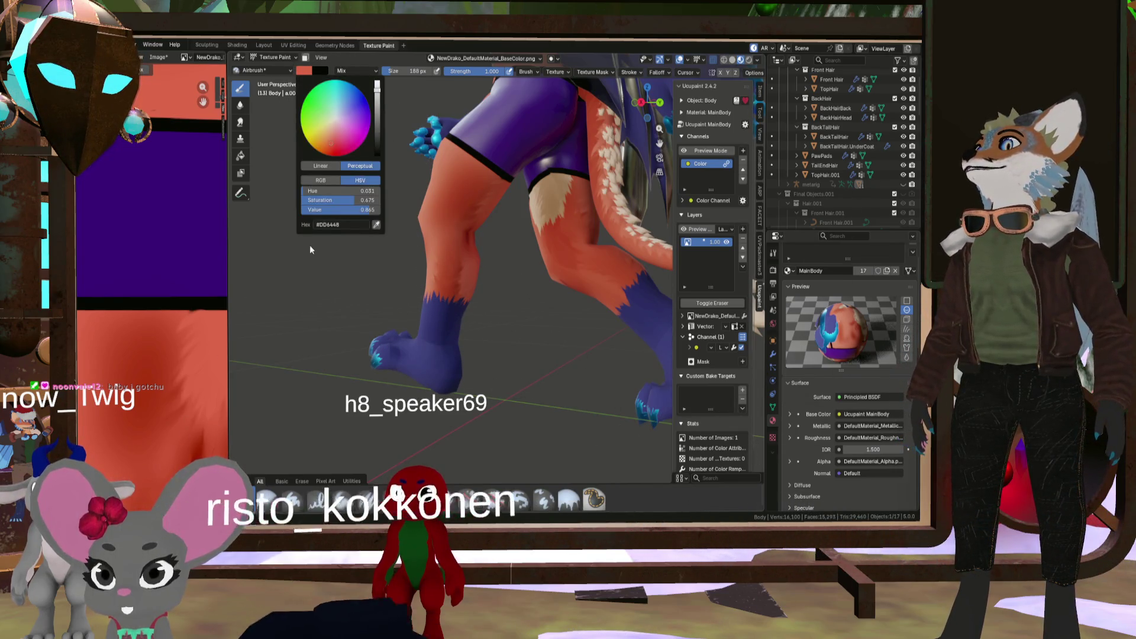
left_click(374, 225)
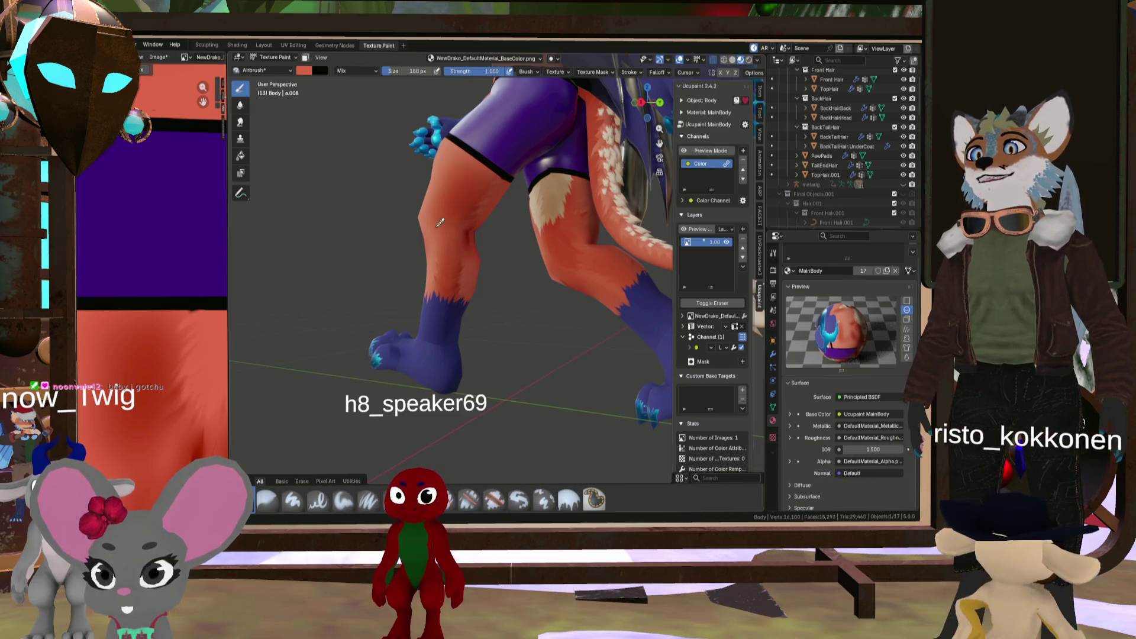
left_click(191, 363)
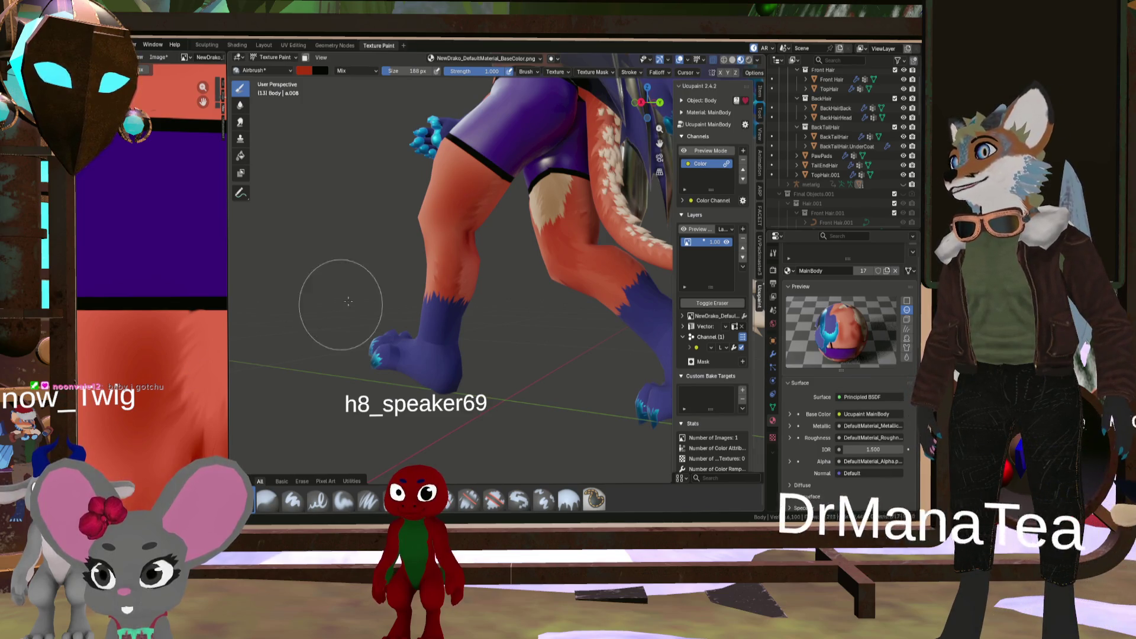
scroll(459, 172, "up", 2)
scroll(459, 172, "up", 4)
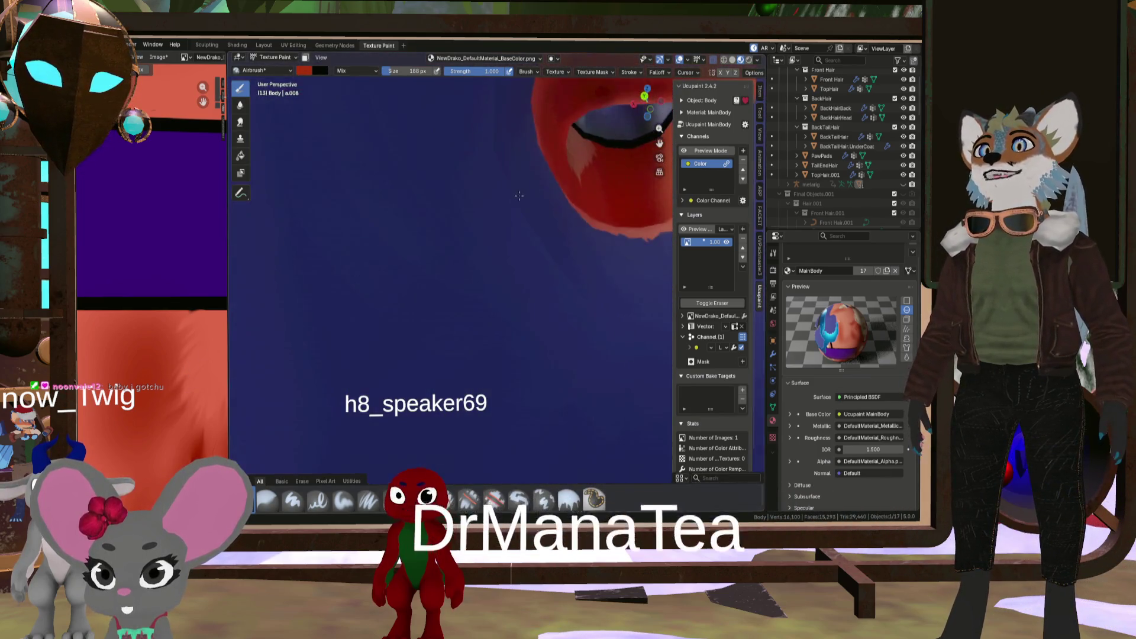
middle_click_drag(459, 172, 568, 202)
scroll(568, 203, "down", 4)
scroll(329, 240, "up", 5)
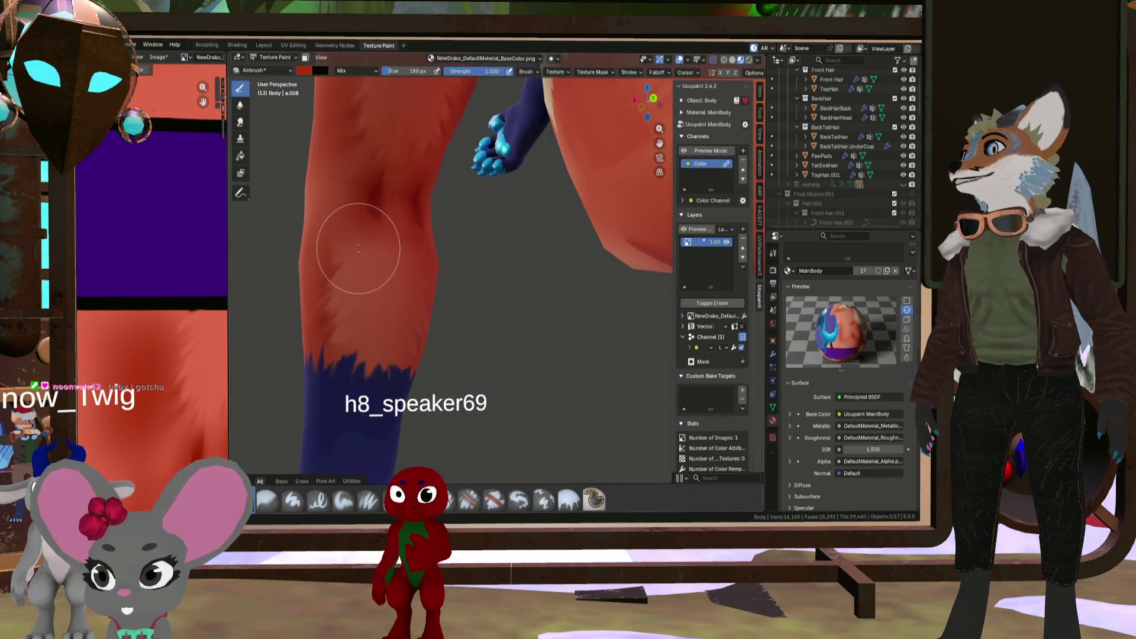
left_click_drag(358, 301, 350, 297)
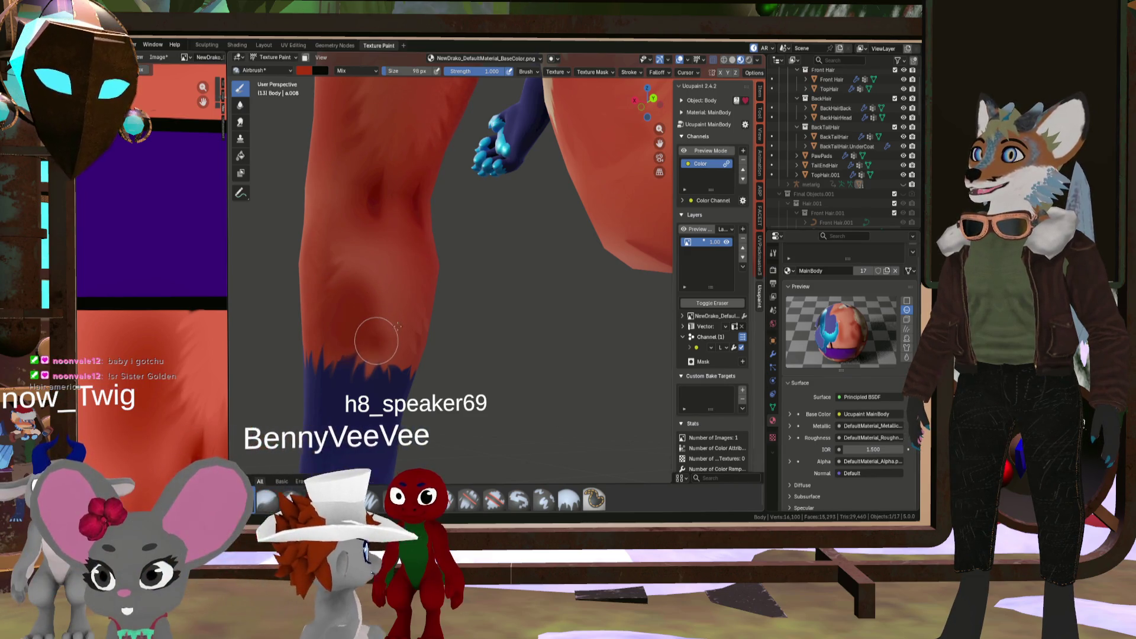
Resize the brush to 98 px, then 133 px, and orbit out to the lower leg, foot and tail
key("f")
left_click(356, 343)
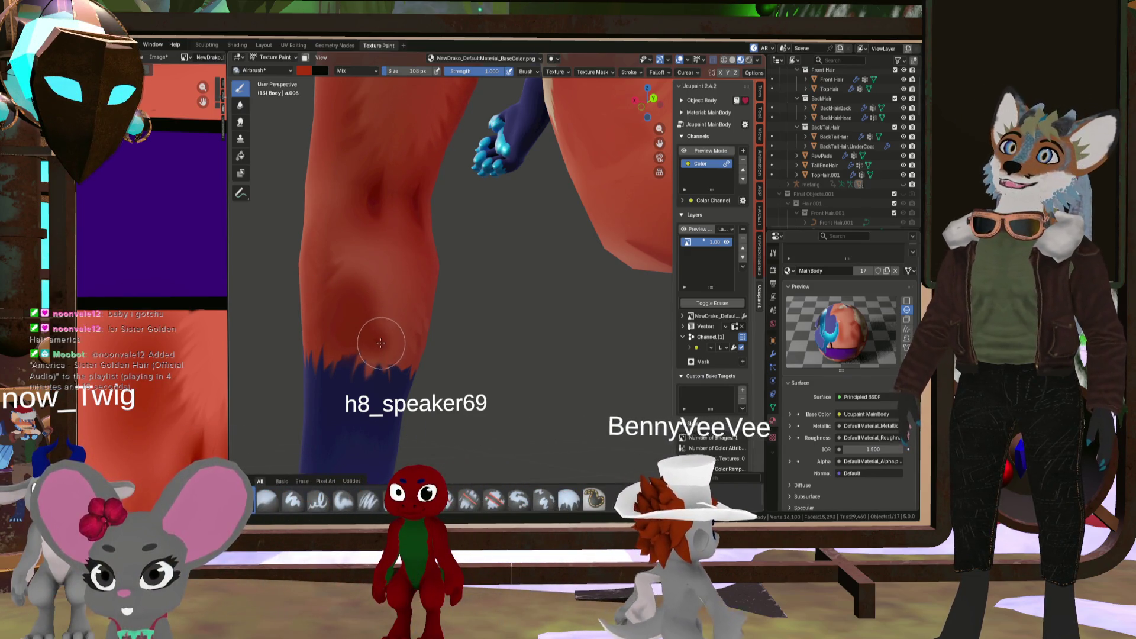
key("f")
left_click(413, 306)
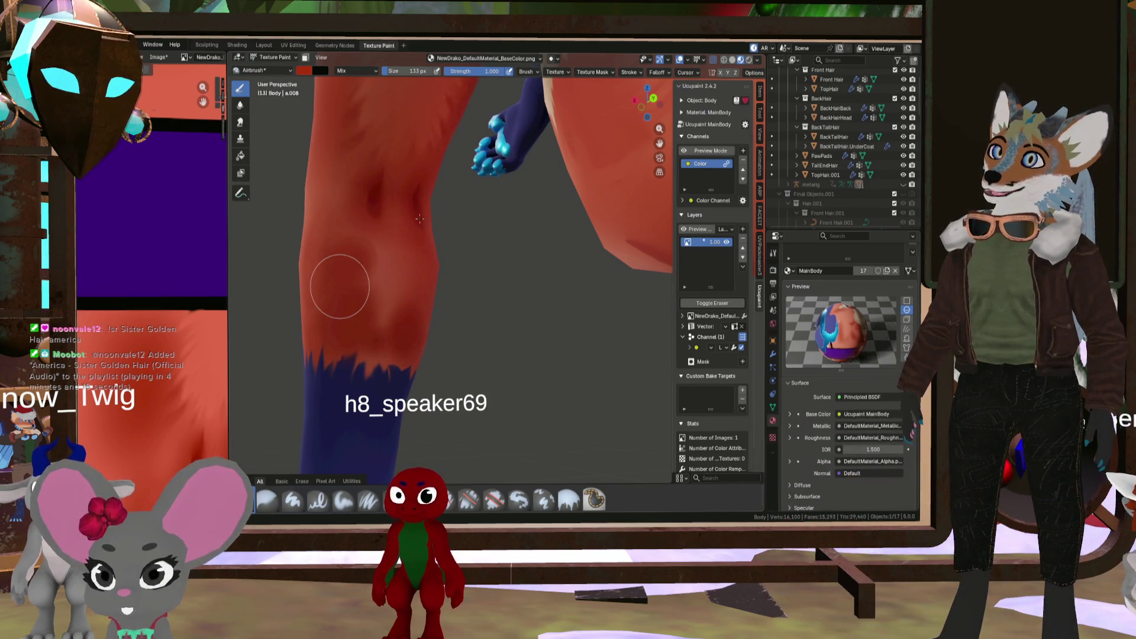
mouse_move(520, 197)
middle_mouse_down()
mouse_move(482, 208)
mouse_move(421, 258)
mouse_move(363, 400)
mouse_move(290, 467)
middle_mouse_up()
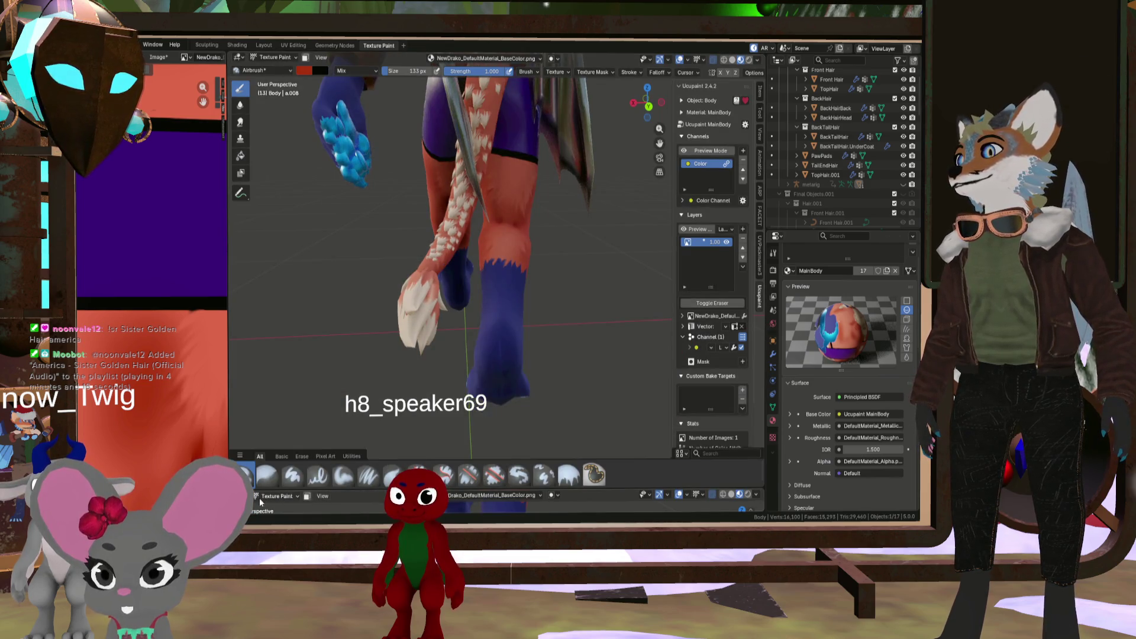
left_click(257, 496)
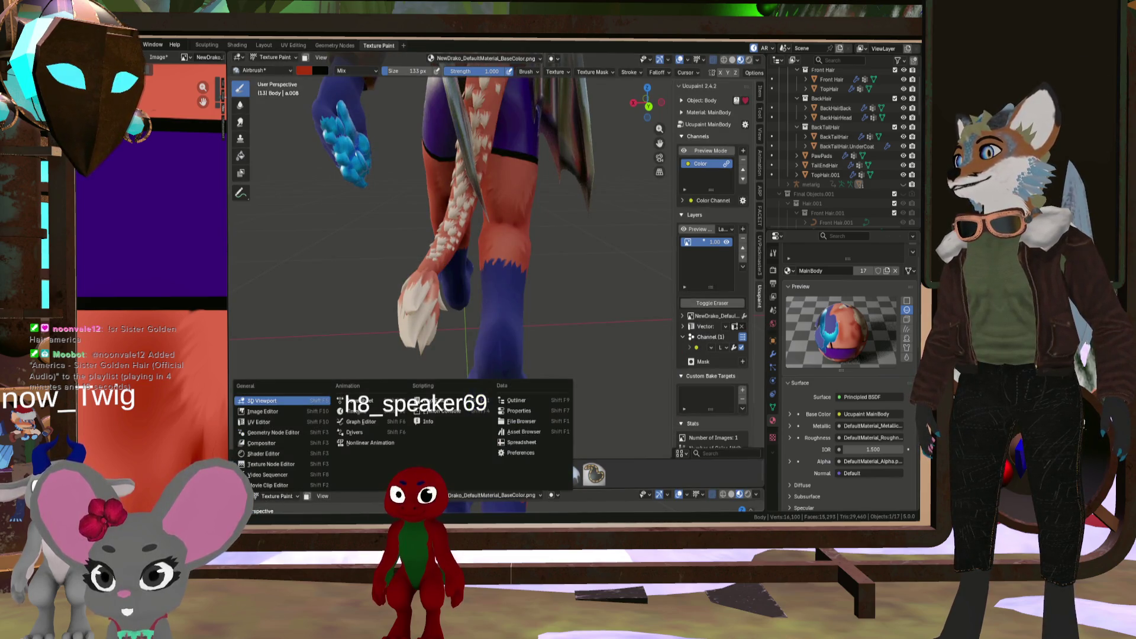
Turn the lower area into a Timeline and play the animation, stopping at frame 26
left_click(356, 411)
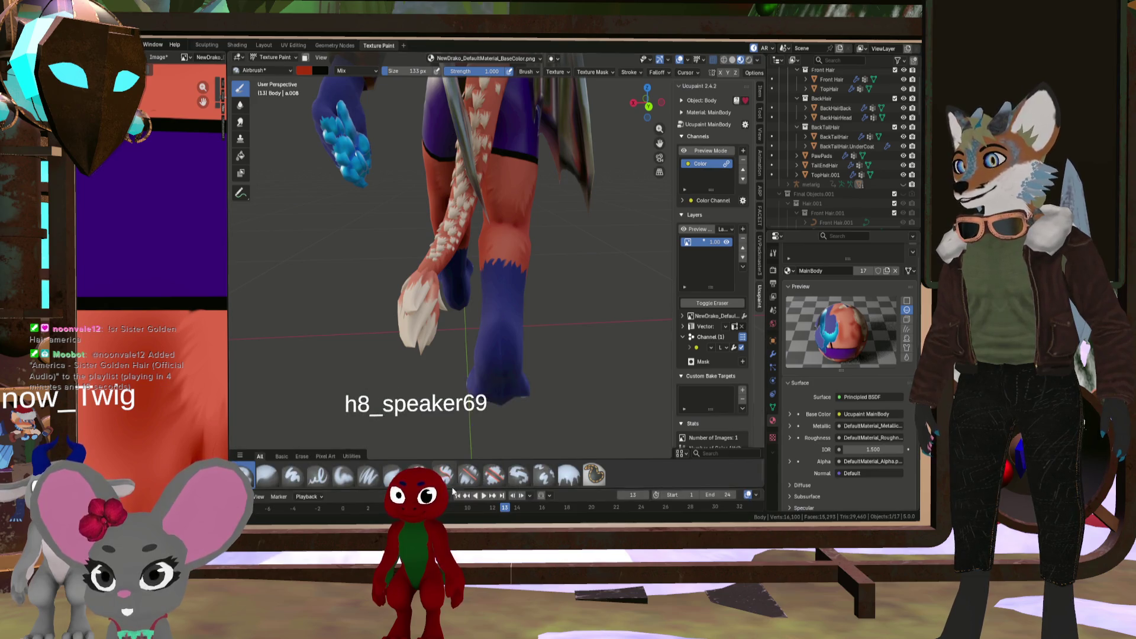
key("space")
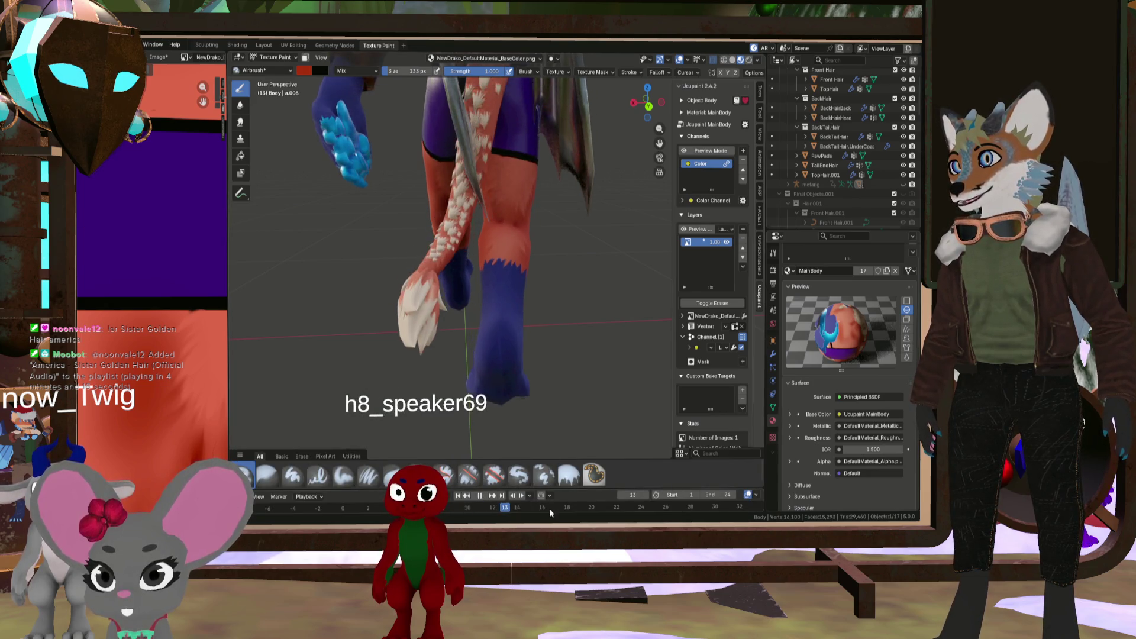
key("space")
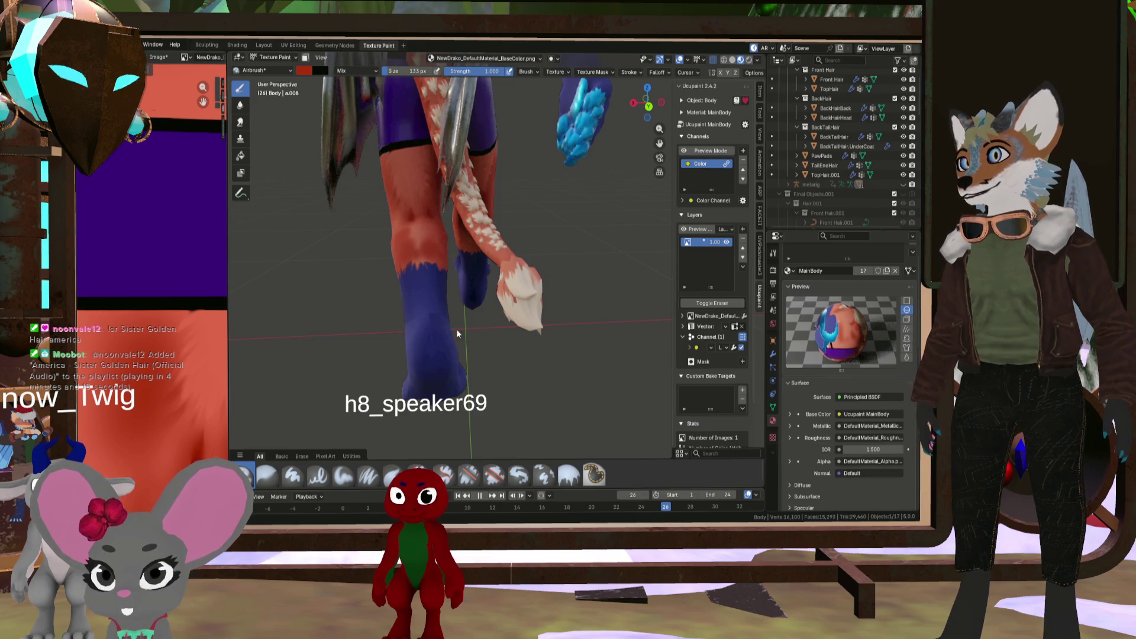
scroll(442, 268, "up", 3)
scroll(442, 268, "up", 2)
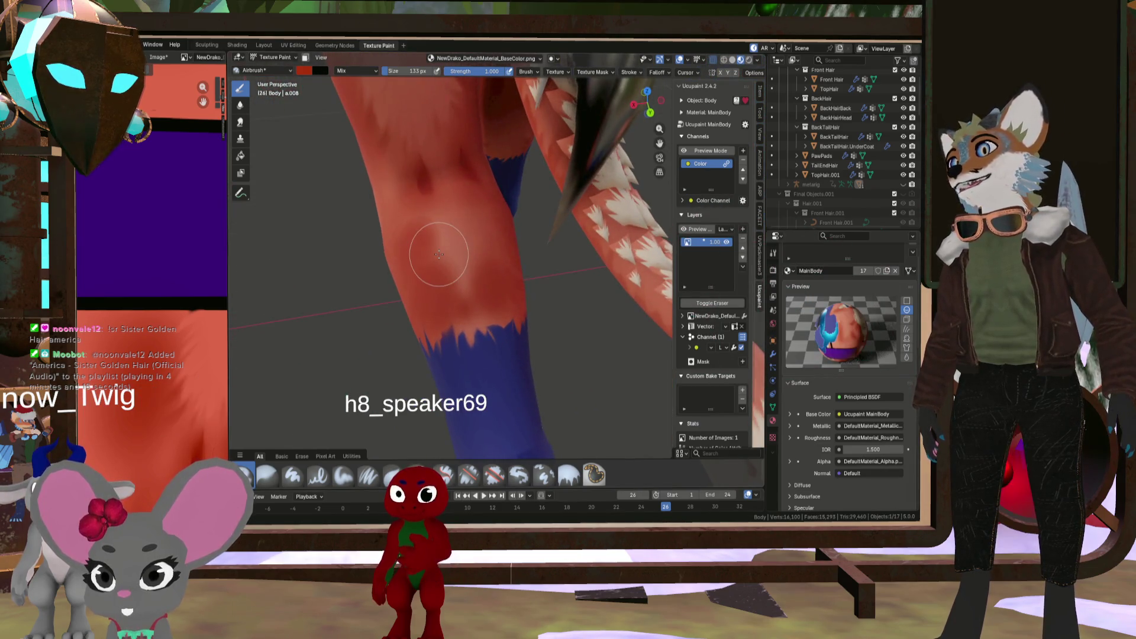
Enlarge the brush to 247 px, then shrink it to 93 and 66 px while viewing the legs
key("f")
left_click(455, 273)
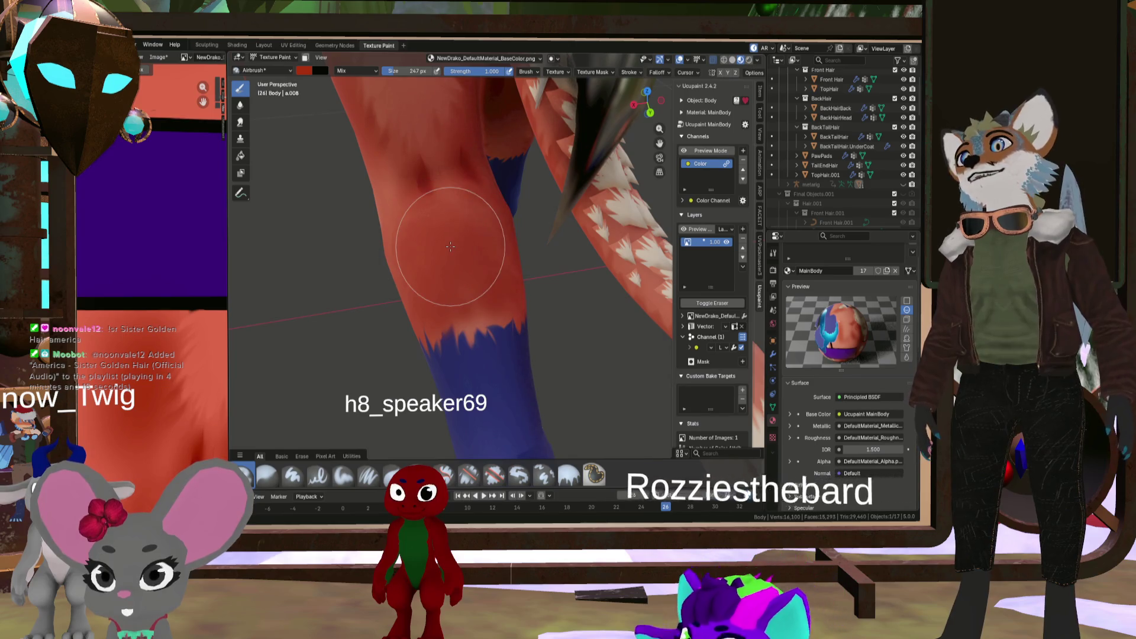
scroll(465, 209, "up", 1)
scroll(465, 210, "down", 3)
mouse_move(465, 209)
middle_mouse_down()
mouse_move(408, 121)
mouse_move(472, 129)
mouse_move(461, 204)
middle_mouse_up()
scroll(448, 130, "up", 2)
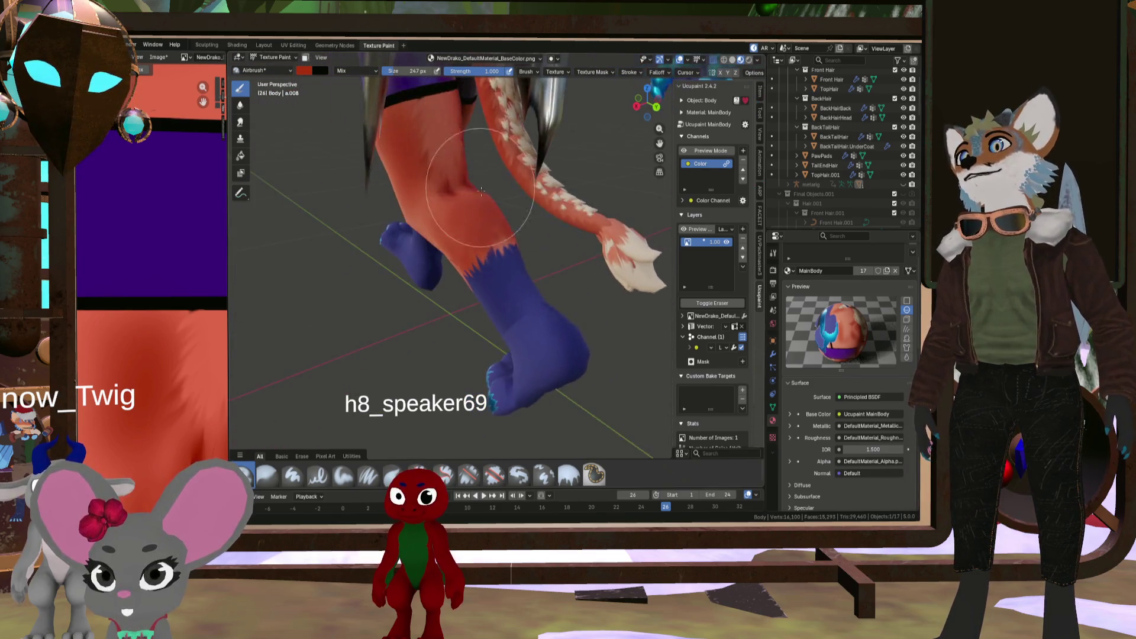
scroll(460, 224, "up", 2)
key("bracketleft")
key("bracketleft")
key("bracketleft")
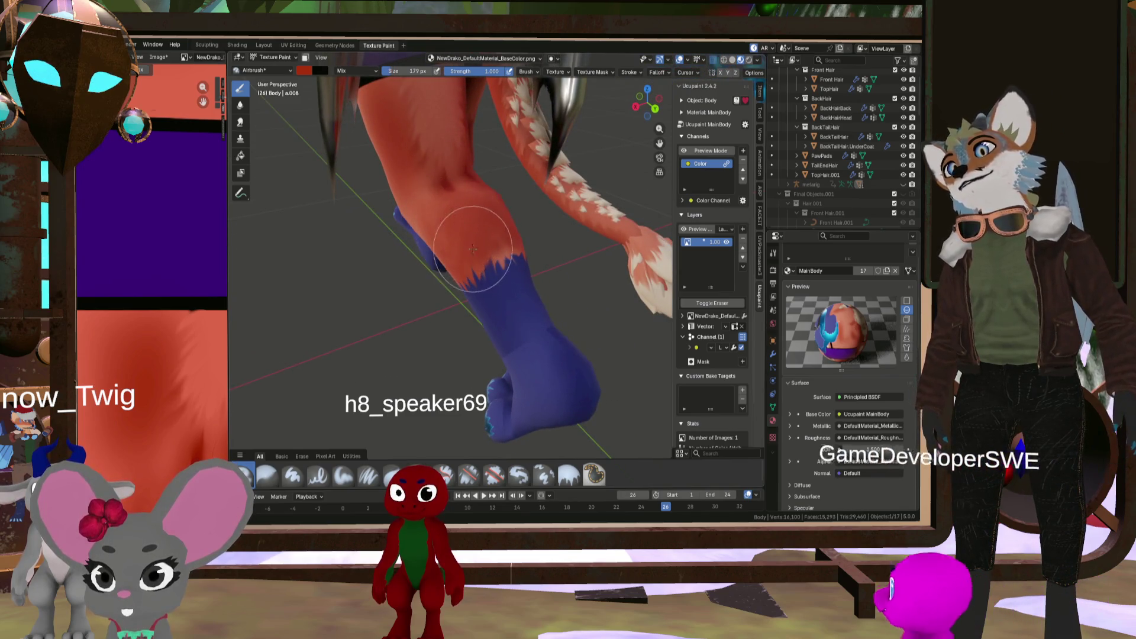
key("bracketleft")
key("bracketleft")
key("bracketleft")
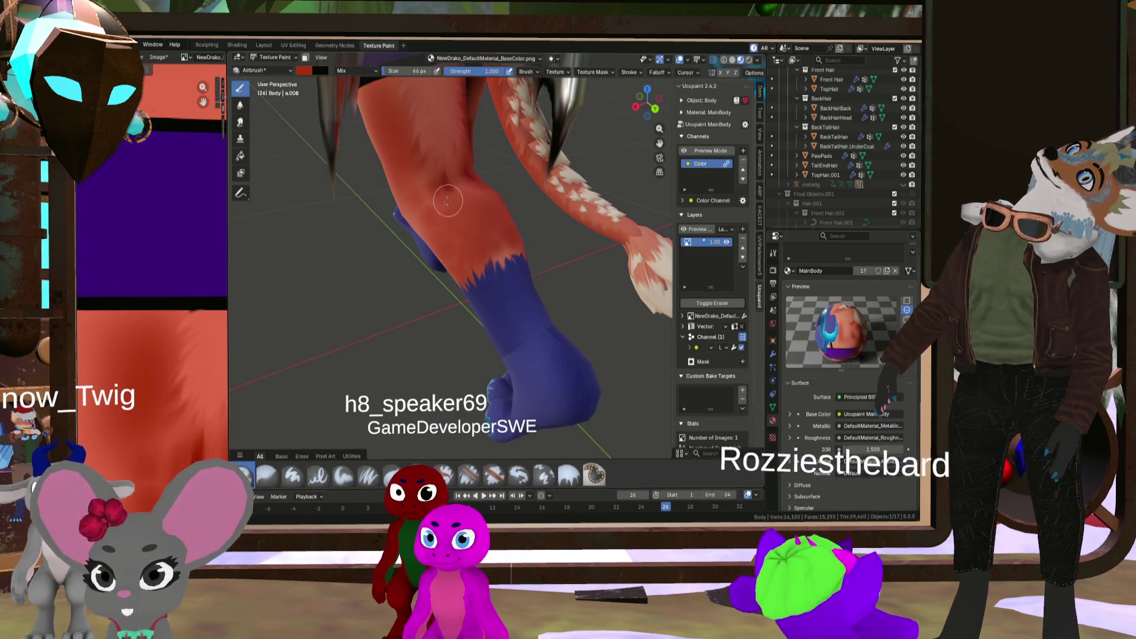
mouse_move(420, 219)
middle_mouse_down()
mouse_move(552, 244)
mouse_move(709, 206)
mouse_move(350, 199)
mouse_move(497, 120)
mouse_move(543, 116)
mouse_move(464, 109)
middle_mouse_up()
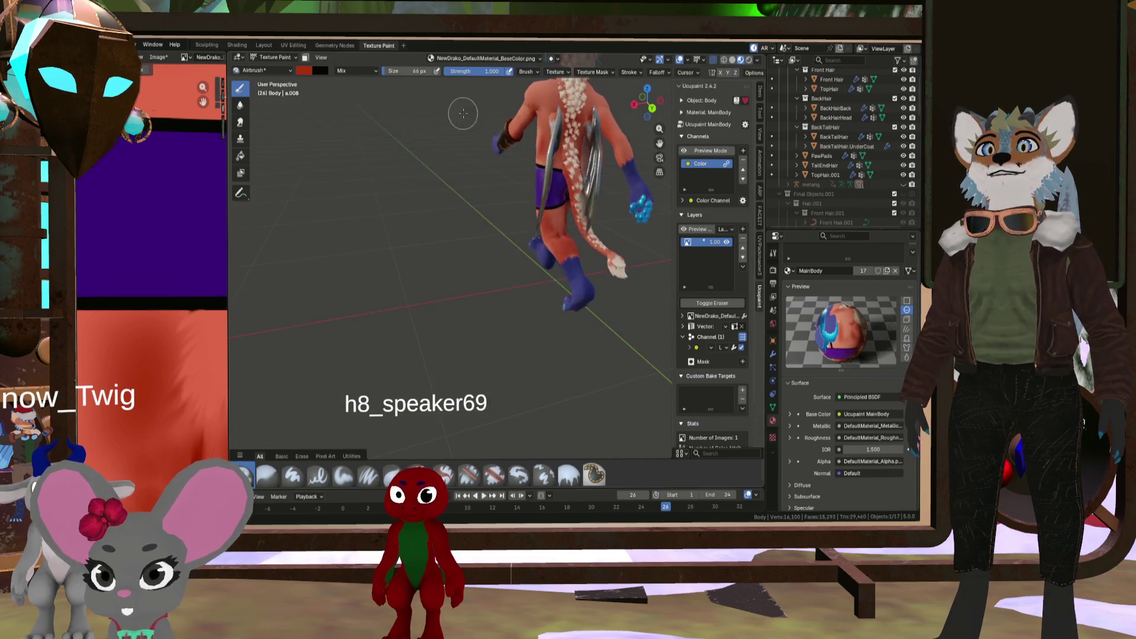
Set the brush colour to a fur colour sampled from the texture in the image editor
scroll(464, 109, "up", 5)
scroll(588, 167, "down", 5)
scroll(587, 167, "up", 6)
scroll(587, 168, "down", 6)
middle_click_drag(586, 168, 571, 171)
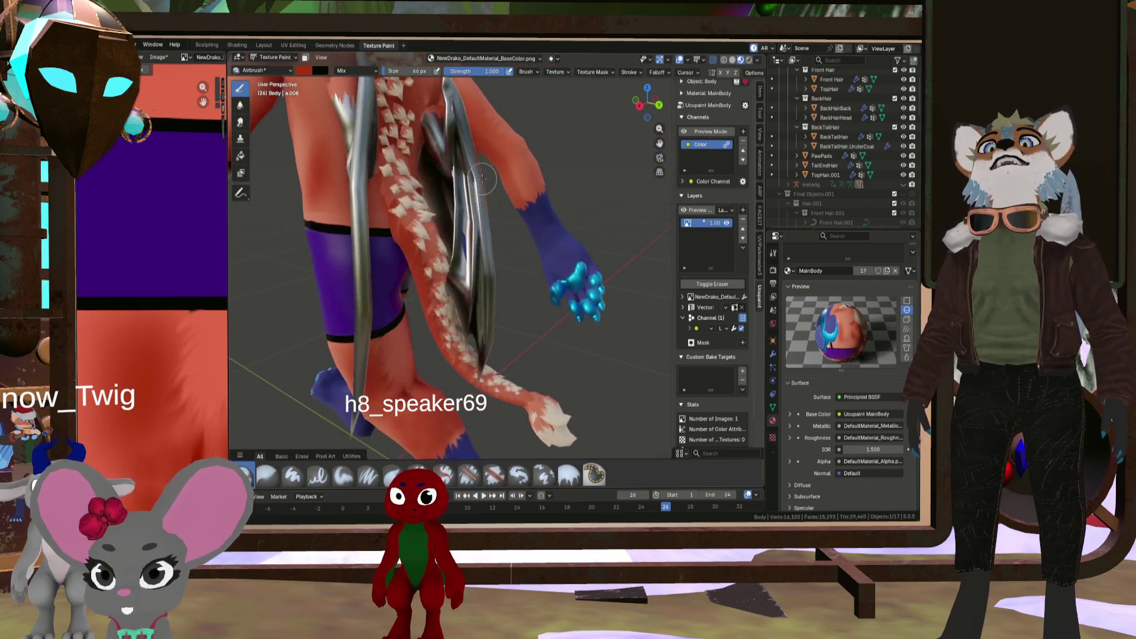
mouse_move(447, 392)
middle_mouse_down()
mouse_move(432, 254)
mouse_move(414, 237)
mouse_move(392, 222)
mouse_move(300, 278)
middle_mouse_up()
scroll(431, 253, "up", 4)
scroll(171, 366, "down", 3)
scroll(178, 406, "up", 2)
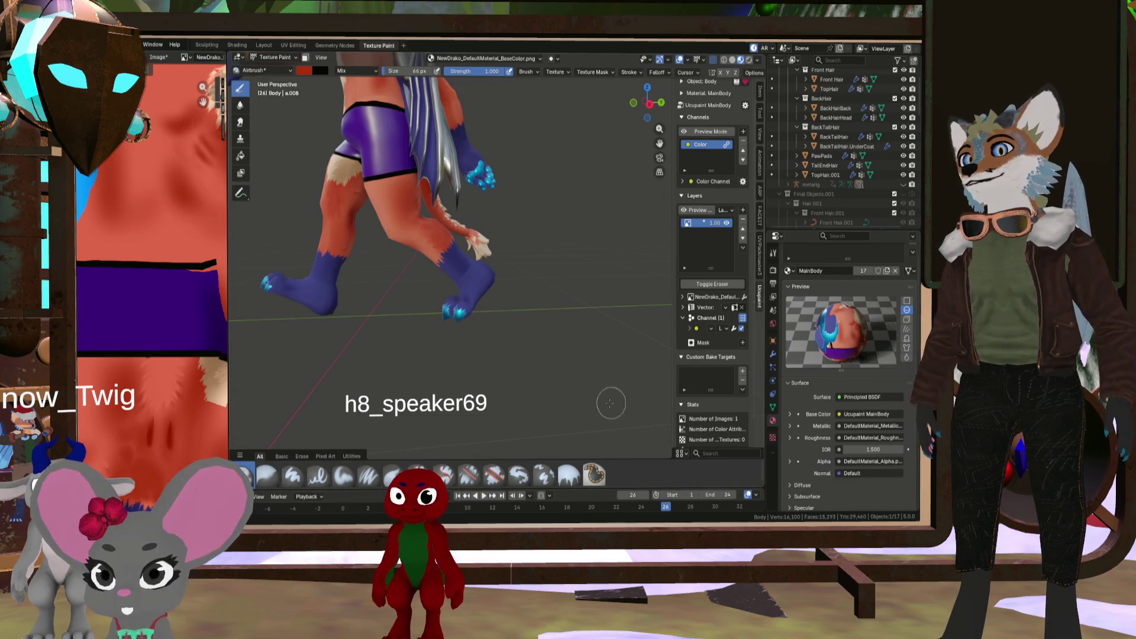
left_click(305, 71)
left_click(375, 225)
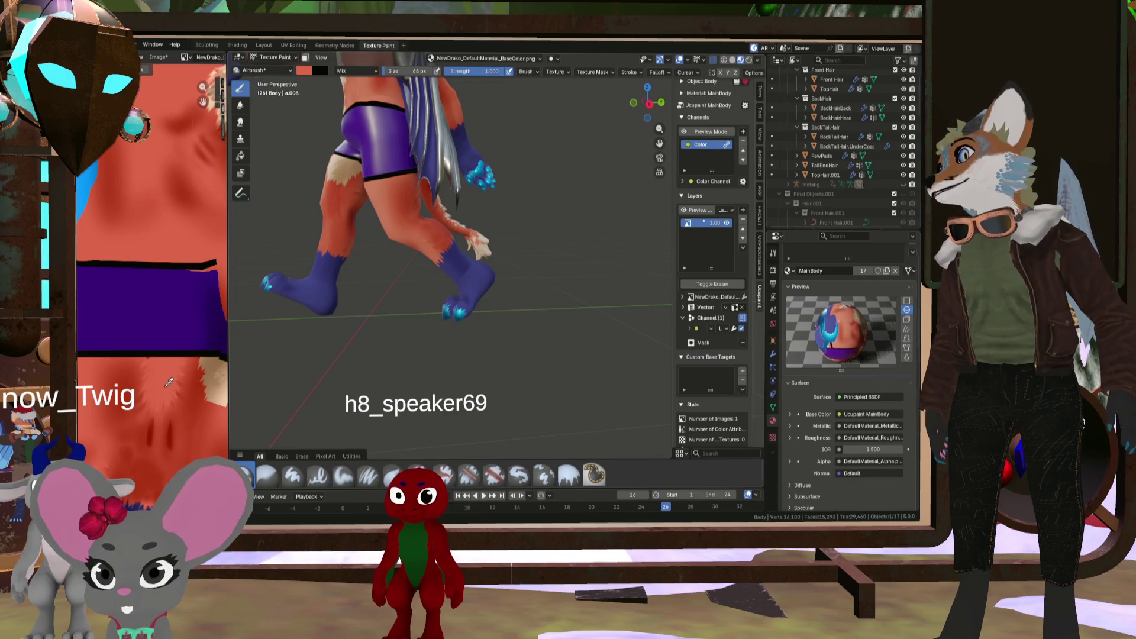
Airbrush lighter fur shading up across the leg and down the thigh
scroll(397, 238, "up", 5)
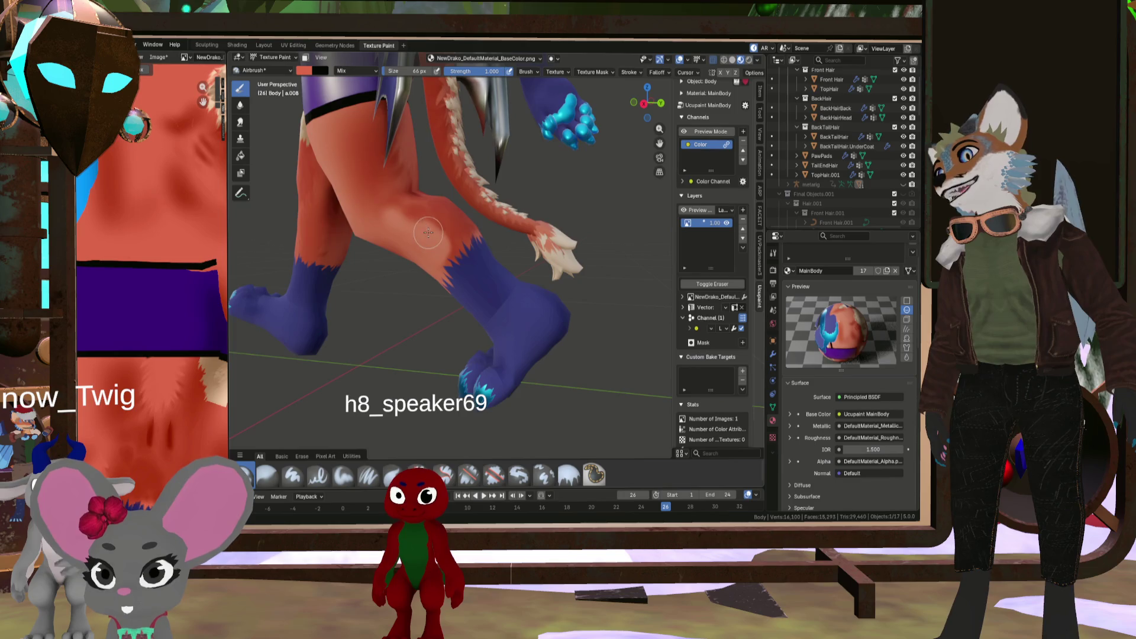
left_click_drag(428, 233, 393, 223)
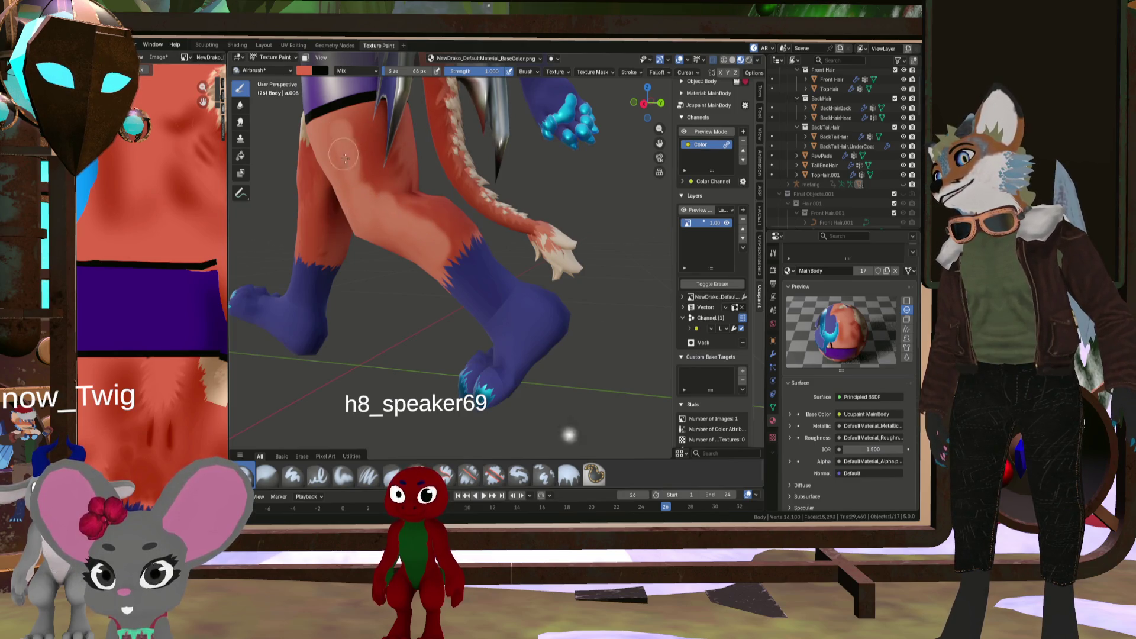
mouse_move(348, 152)
middle_mouse_down()
mouse_move(355, 178)
mouse_move(402, 202)
middle_mouse_up()
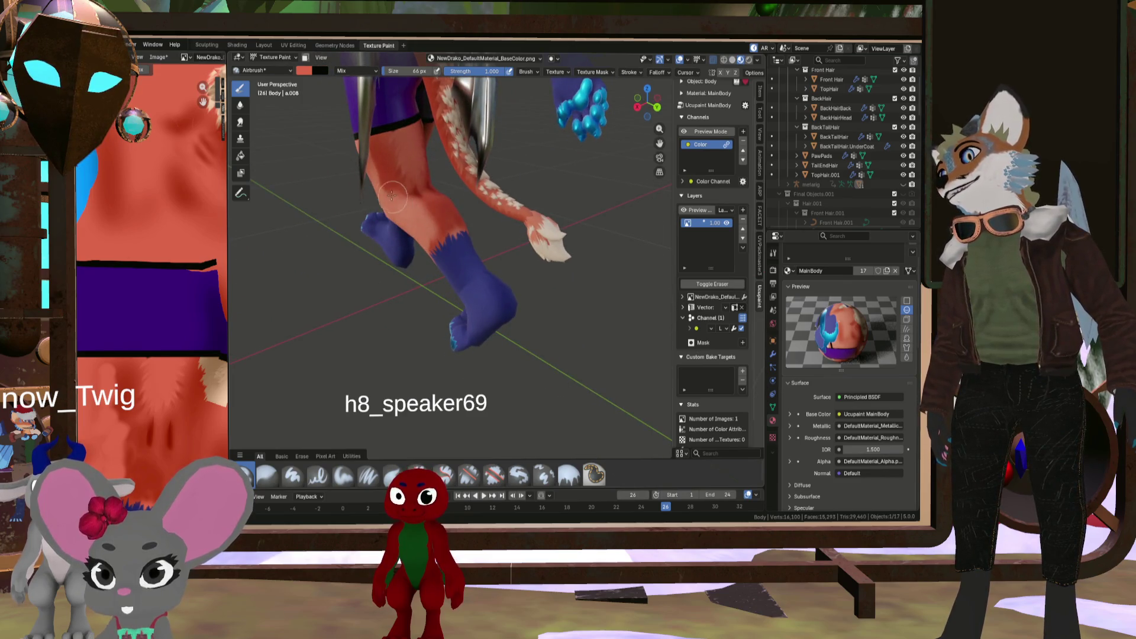
left_click_drag(376, 148, 386, 153)
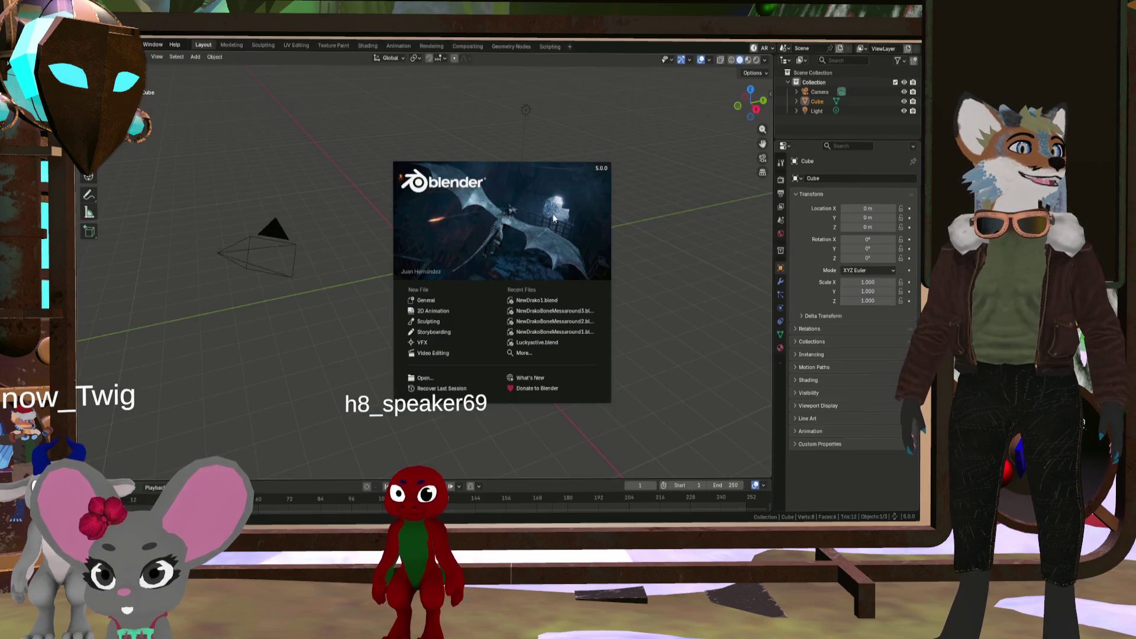
Open NewDrako1.blend from Recent Files and view the character from a rear three-quarter angle
left_click(547, 299)
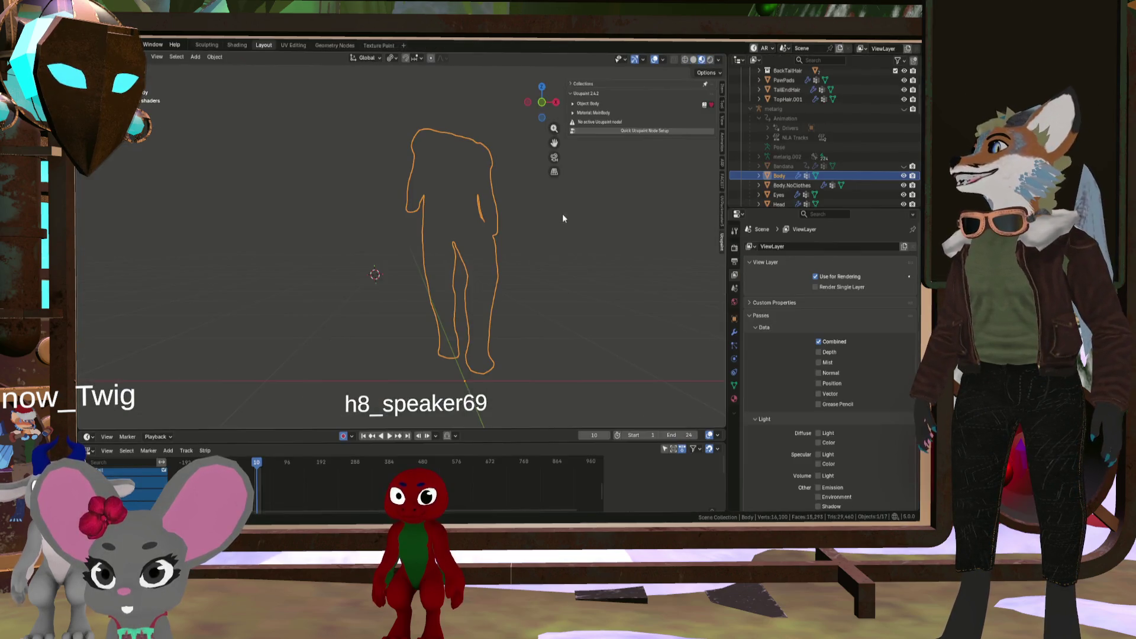
scroll(405, 195, "up", 4)
mouse_move(466, 275)
middle_mouse_down()
mouse_move(372, 258)
mouse_move(494, 264)
middle_mouse_up()
scroll(491, 158, "down", 3)
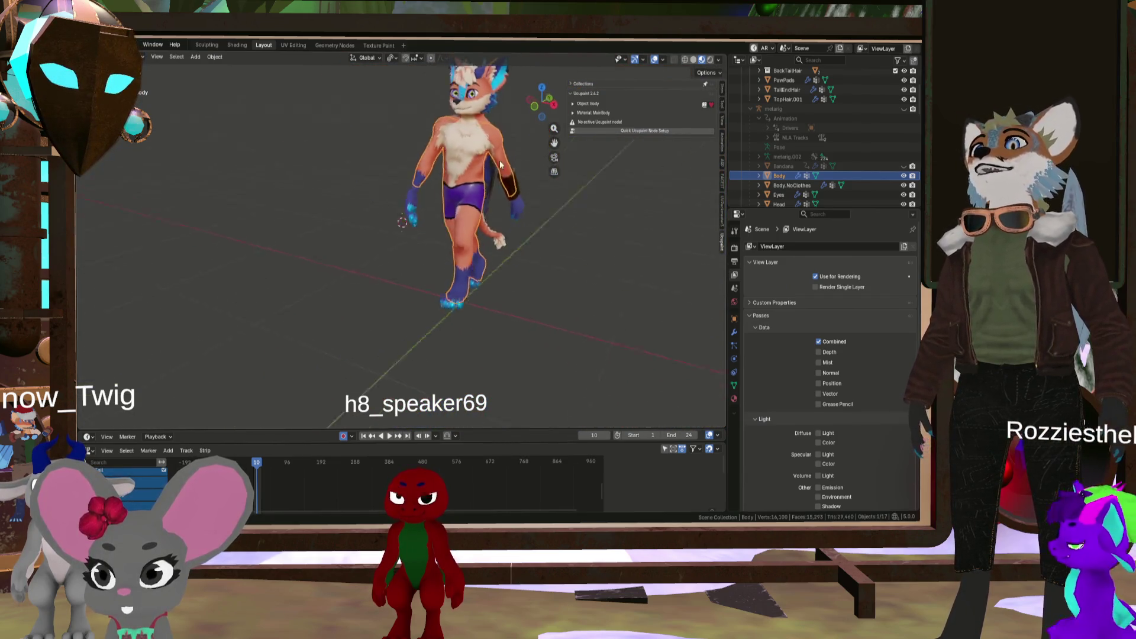
Orbit and zoom around the torso, hips and front three-quarter view of the textured dragon
middle_click_drag(491, 157, 627, 179)
scroll(441, 195, "up", 5)
scroll(437, 158, "down", 5)
mouse_move(438, 177)
middle_mouse_down()
mouse_move(448, 240)
mouse_move(490, 287)
mouse_move(544, 269)
mouse_move(524, 244)
mouse_move(643, 304)
mouse_move(695, 304)
mouse_move(654, 218)
mouse_move(662, 208)
mouse_move(628, 254)
middle_mouse_up()
scroll(545, 268, "up", 4)
scroll(695, 304, "down", 3)
scroll(673, 241, "up", 4)
scroll(666, 227, "up", 2)
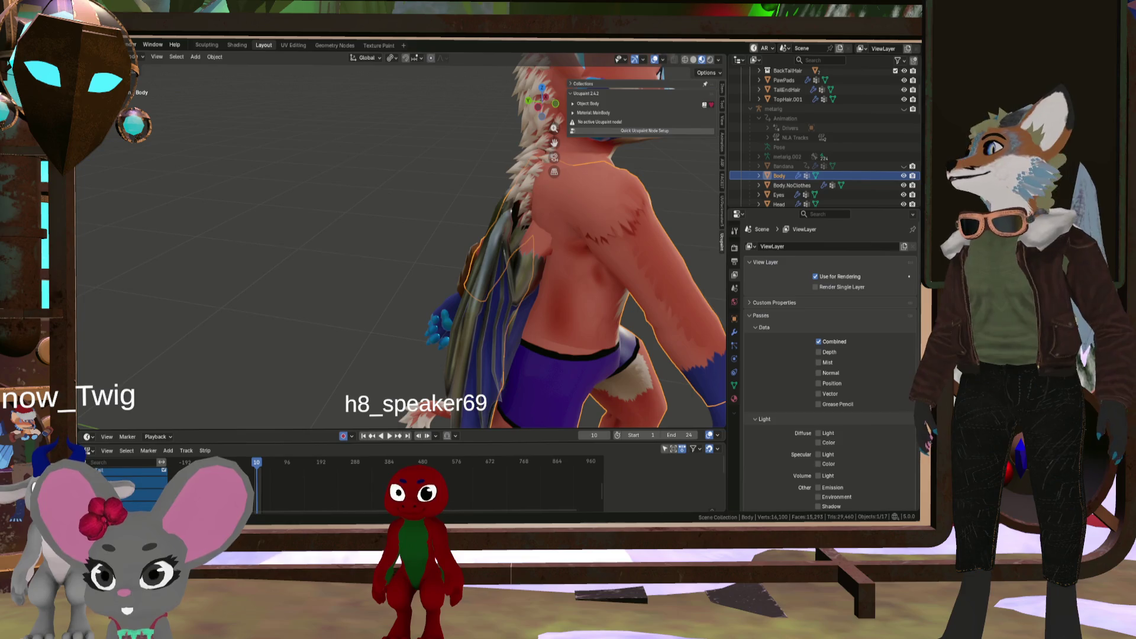
key("alt+Tab")
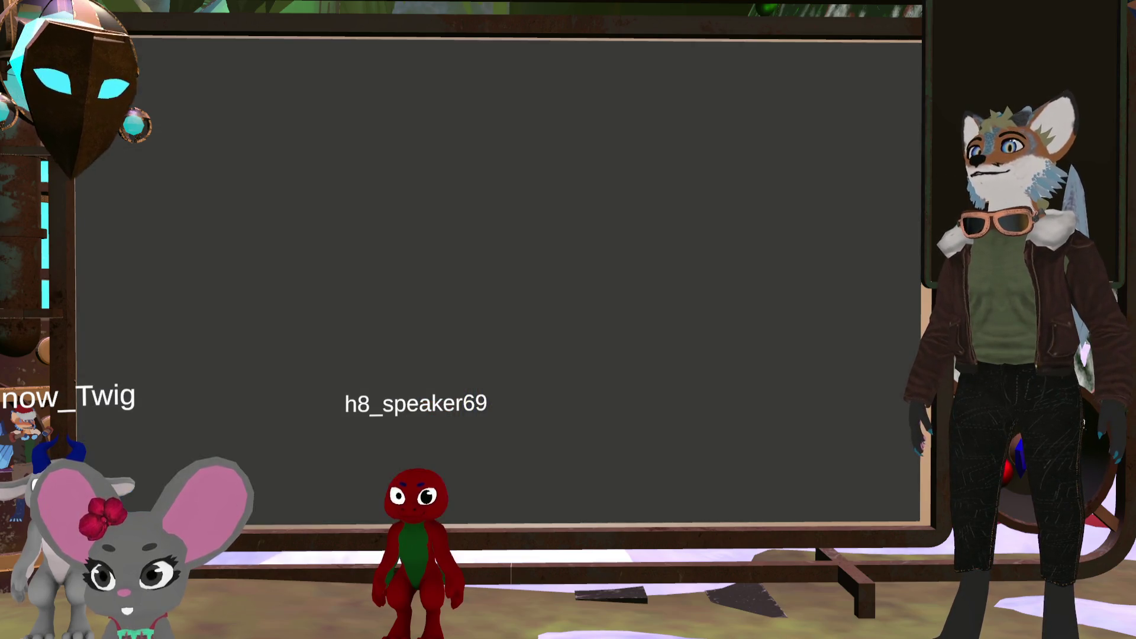
Show the BodyUvOverlay wireframe layer and zoom out to compare it with the base-color texture
scroll(553, 222, "down", 2)
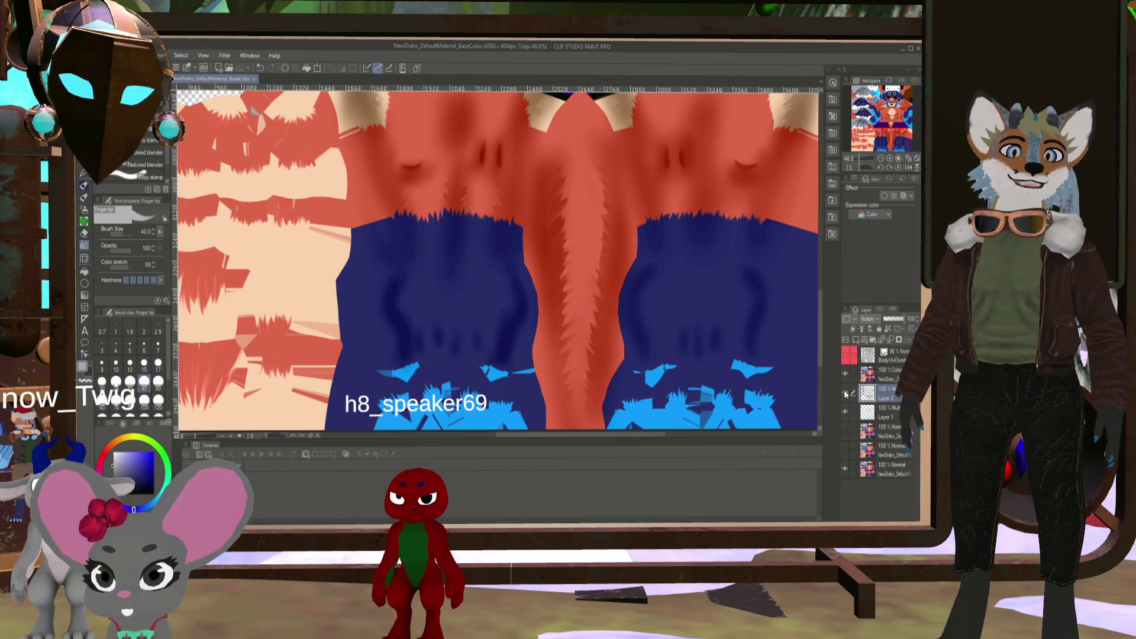
left_click(850, 354)
key("ctrl+minus")
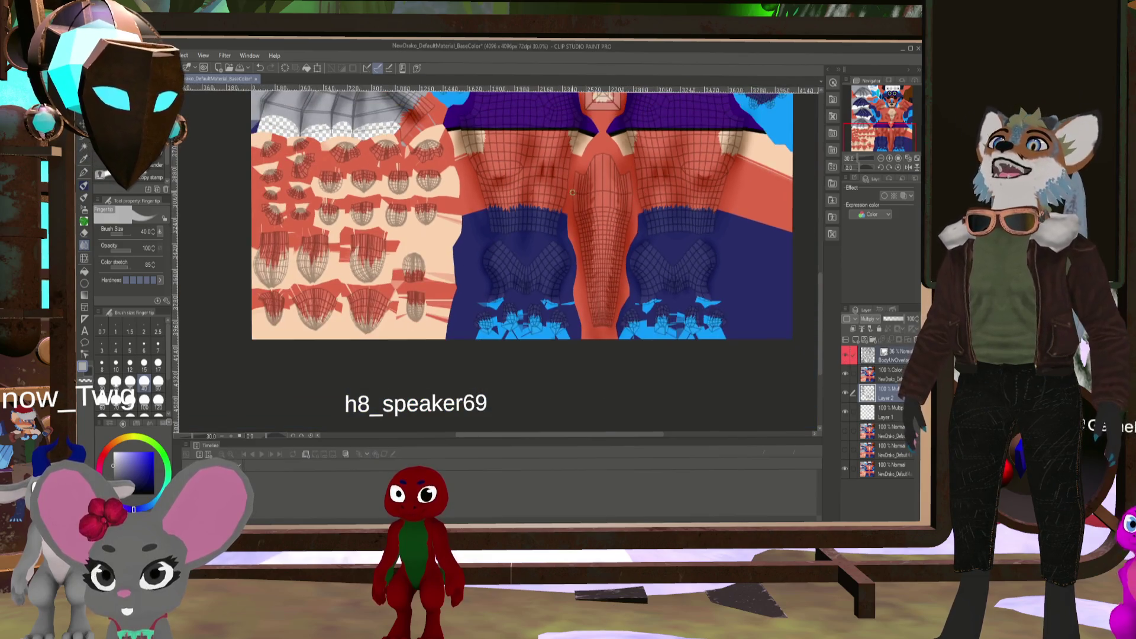
key("ctrl+minus")
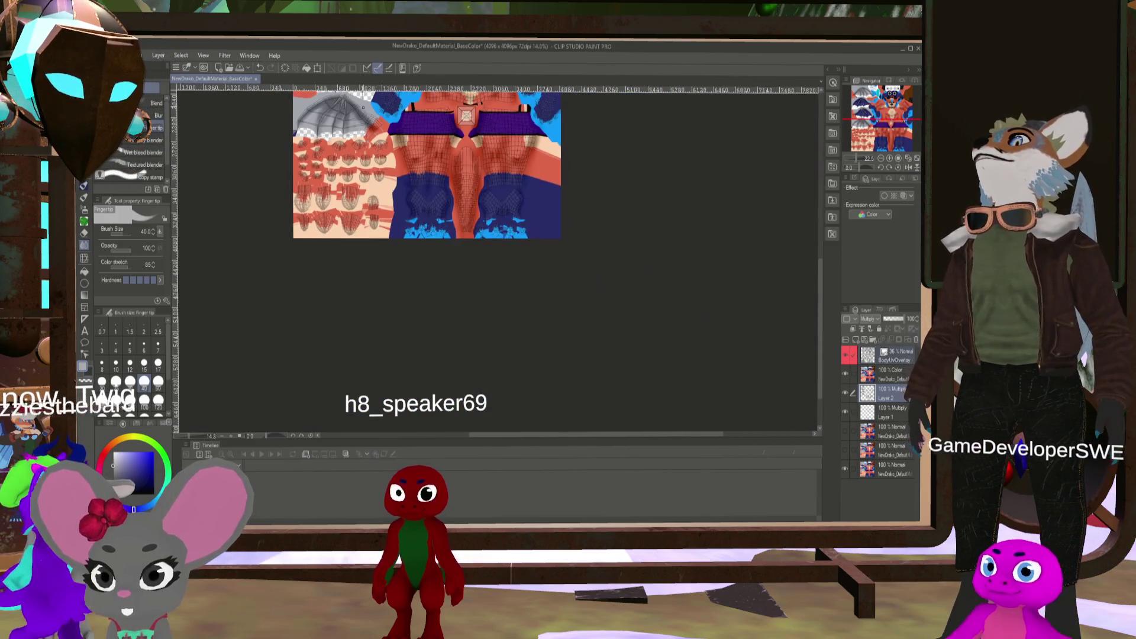
left_click_drag(819, 321, 817, 286)
scroll(648, 371, "up", 2)
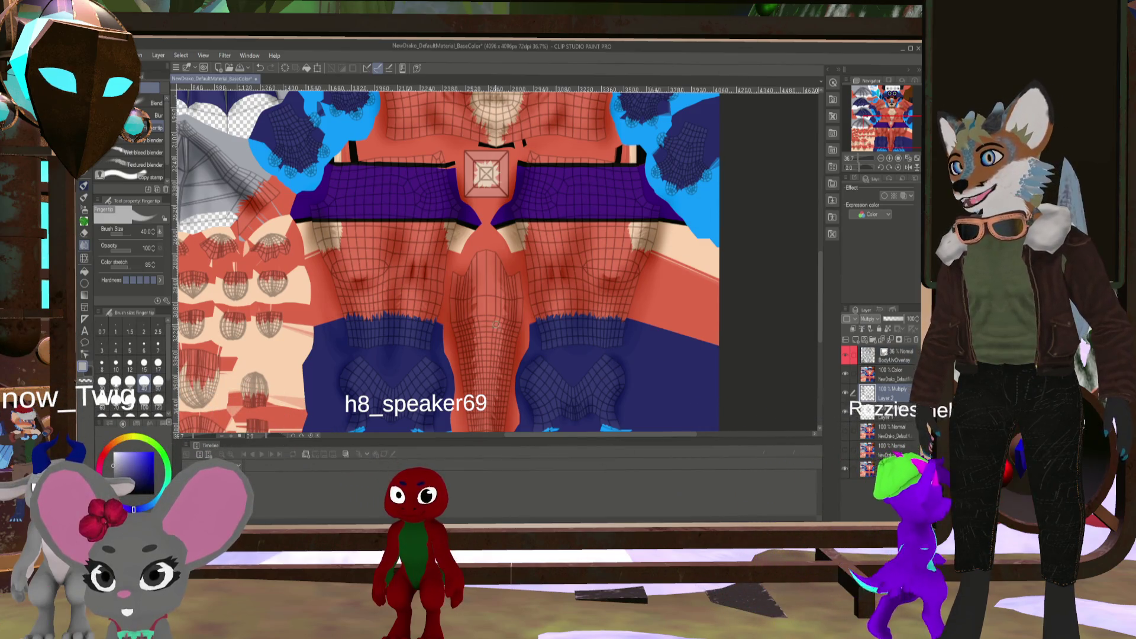
scroll(426, 291, "up", 1)
scroll(425, 292, "up", 2)
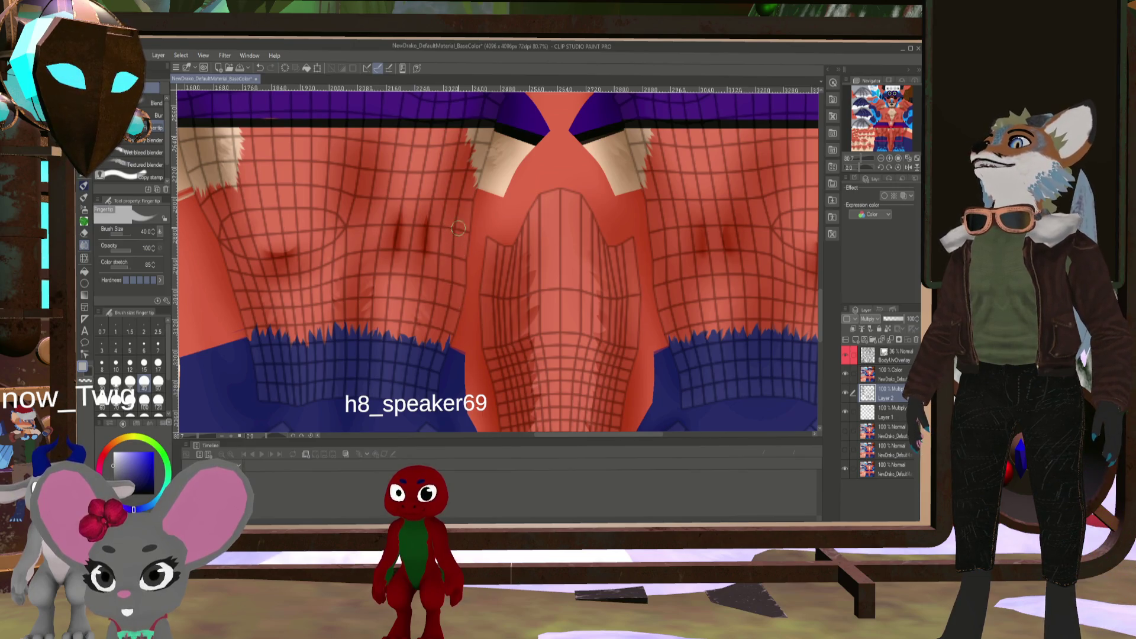
Sample the red fur colour from the canvas, then hide BodyUvOverlay again
scroll(457, 209, "down", 2)
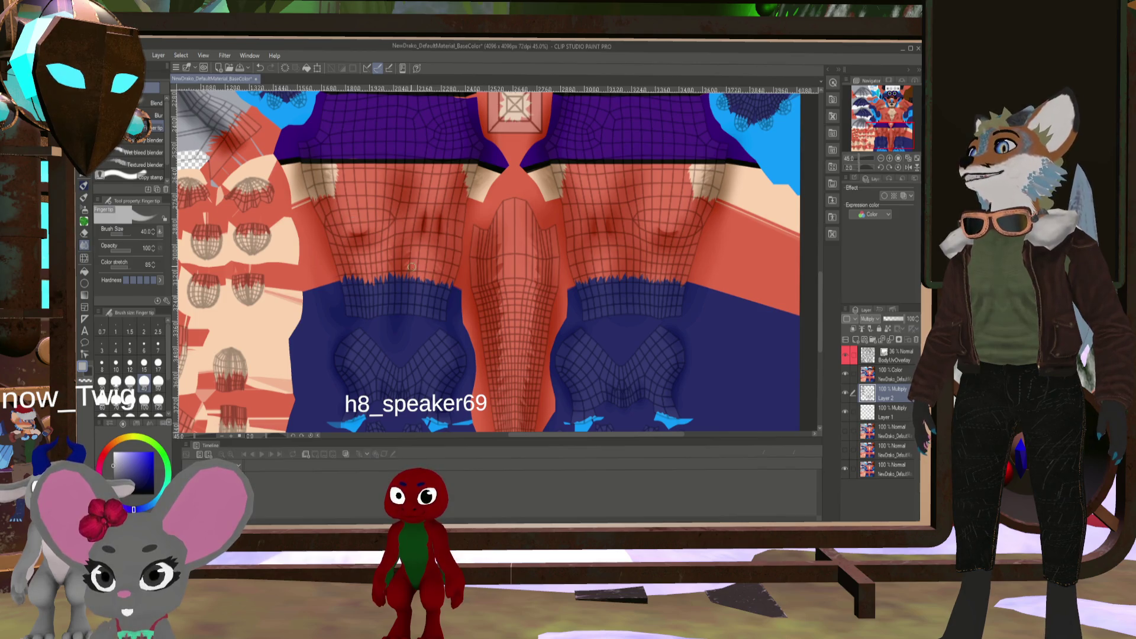
scroll(411, 267, "up", 3)
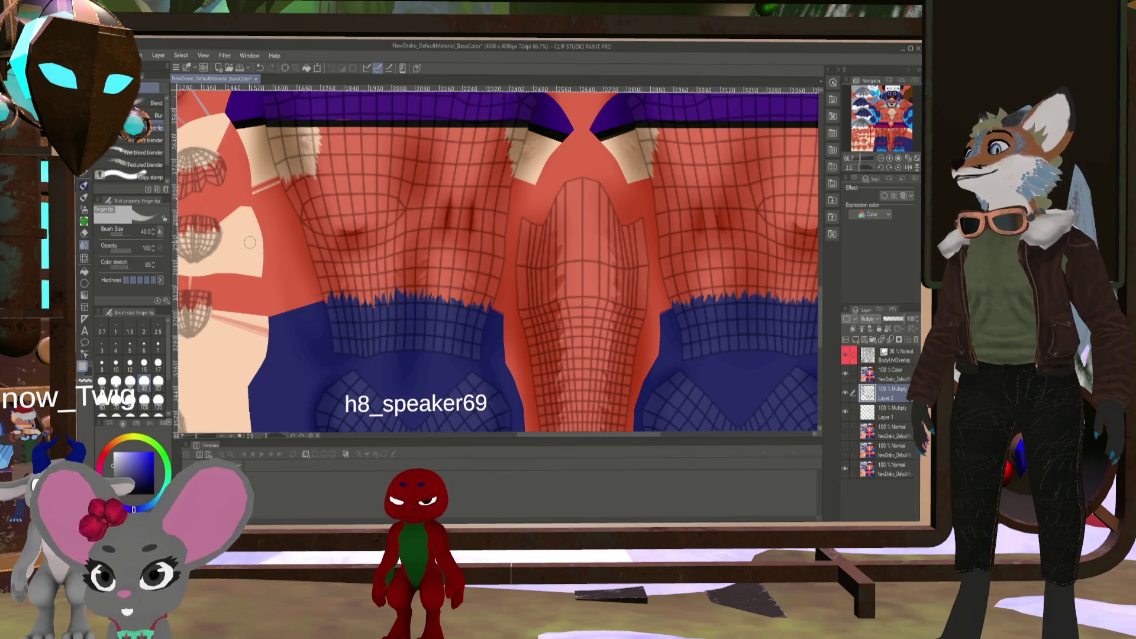
left_click(382, 269, "alt")
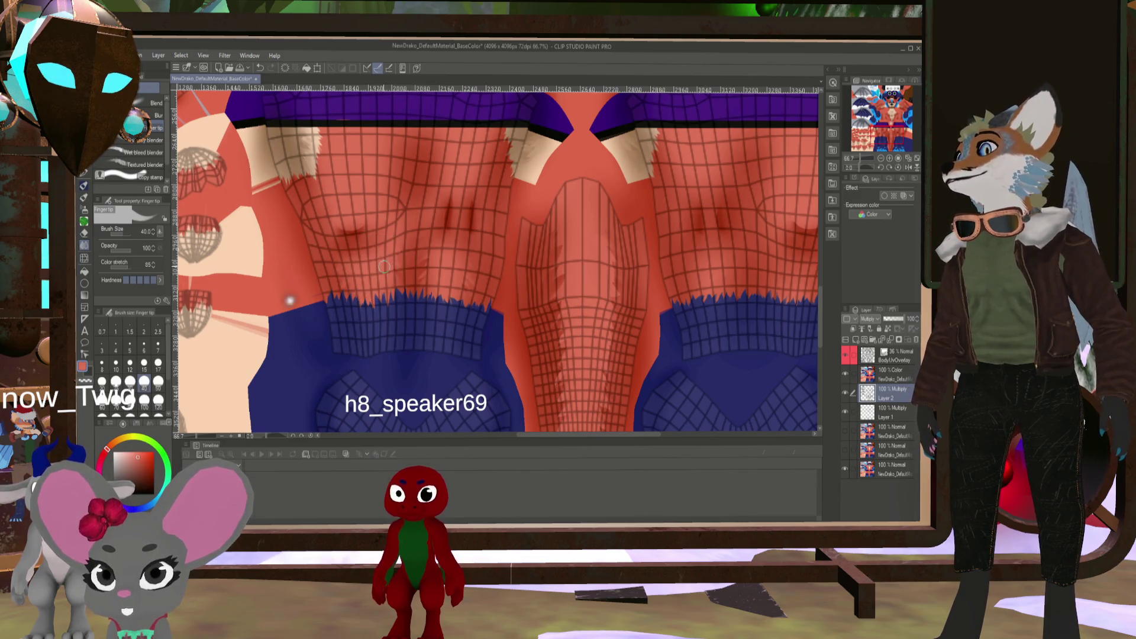
left_click(845, 357)
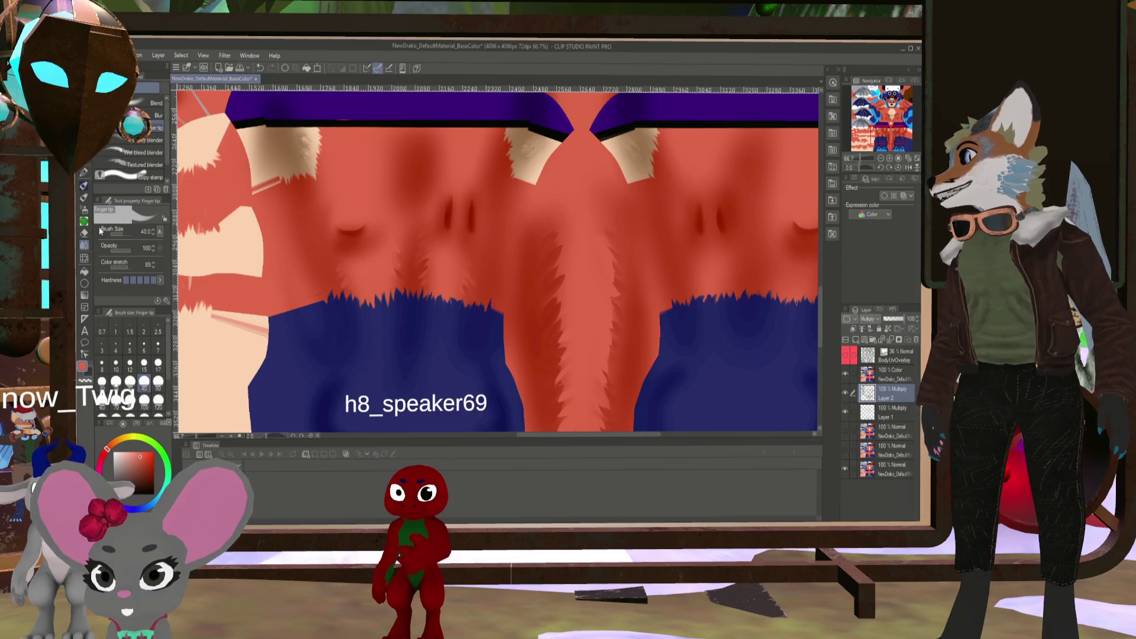
Choose the Soft airbrush from the Pen tools and enlarge it to size 150
left_click(86, 173)
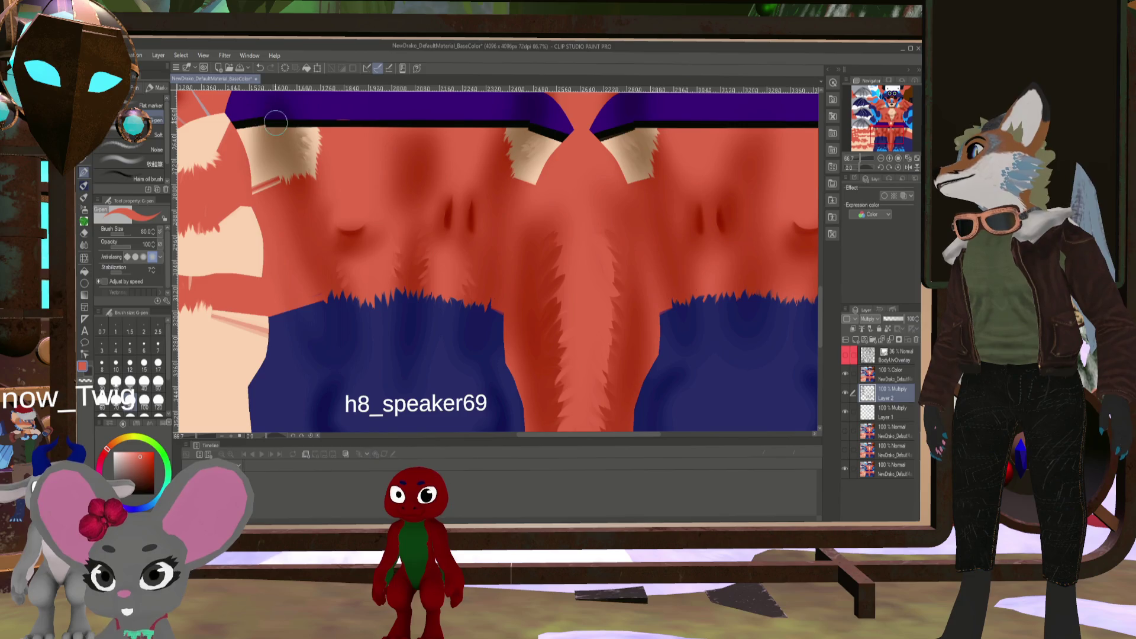
left_click(146, 138)
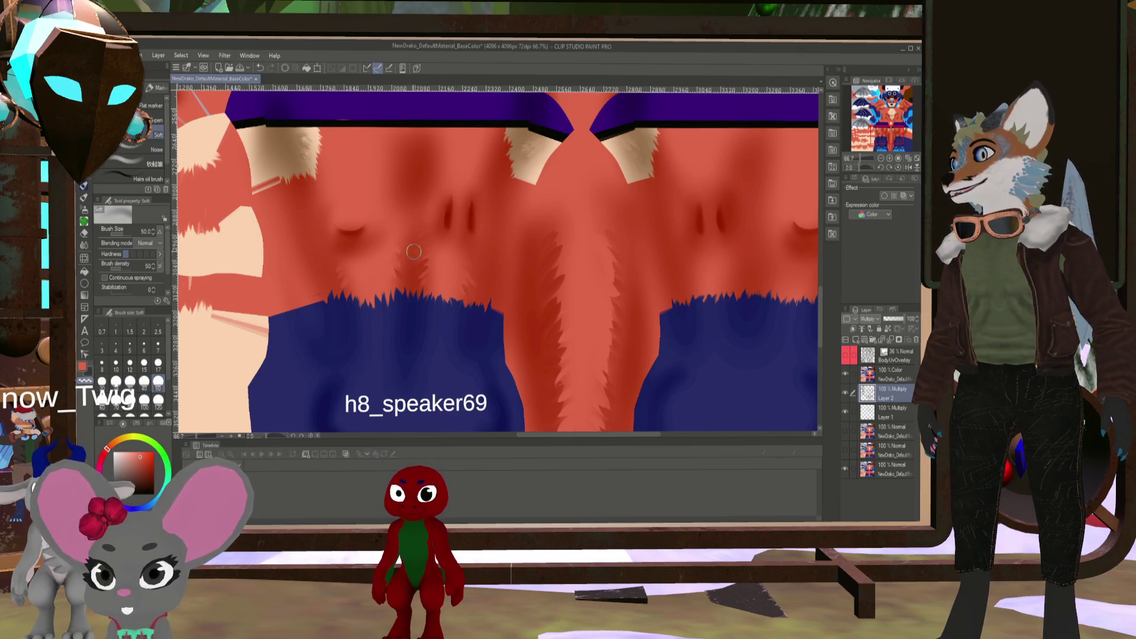
key("bracketright")
key("bracketright")
key("bracketright")
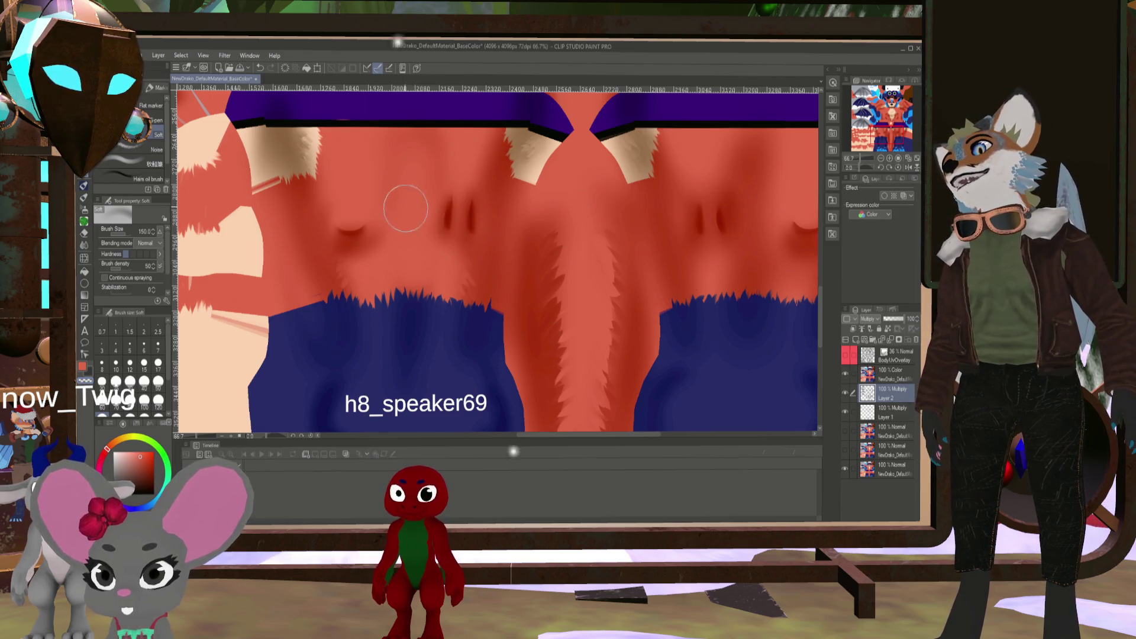
left_click_drag(725, 236, 534, 269)
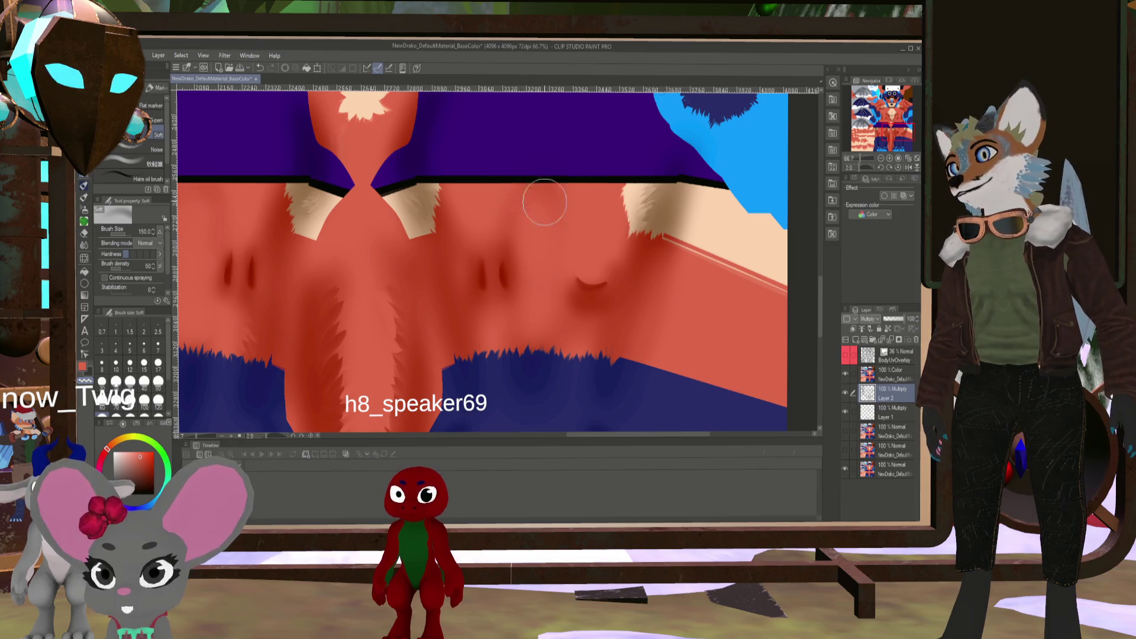
scroll(528, 203, "down", 5)
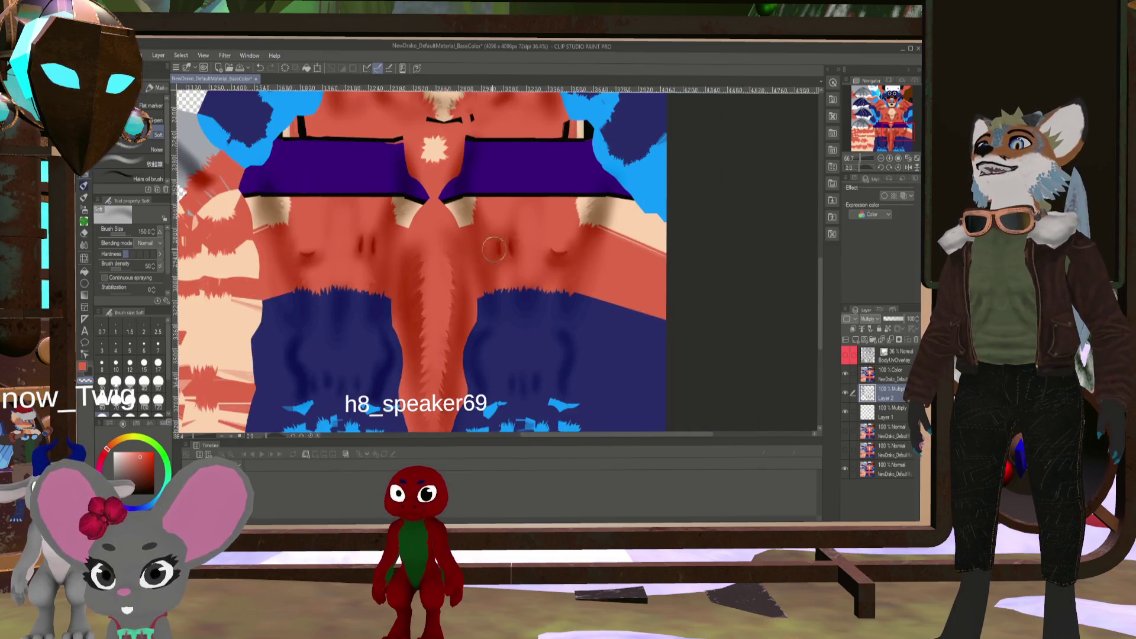
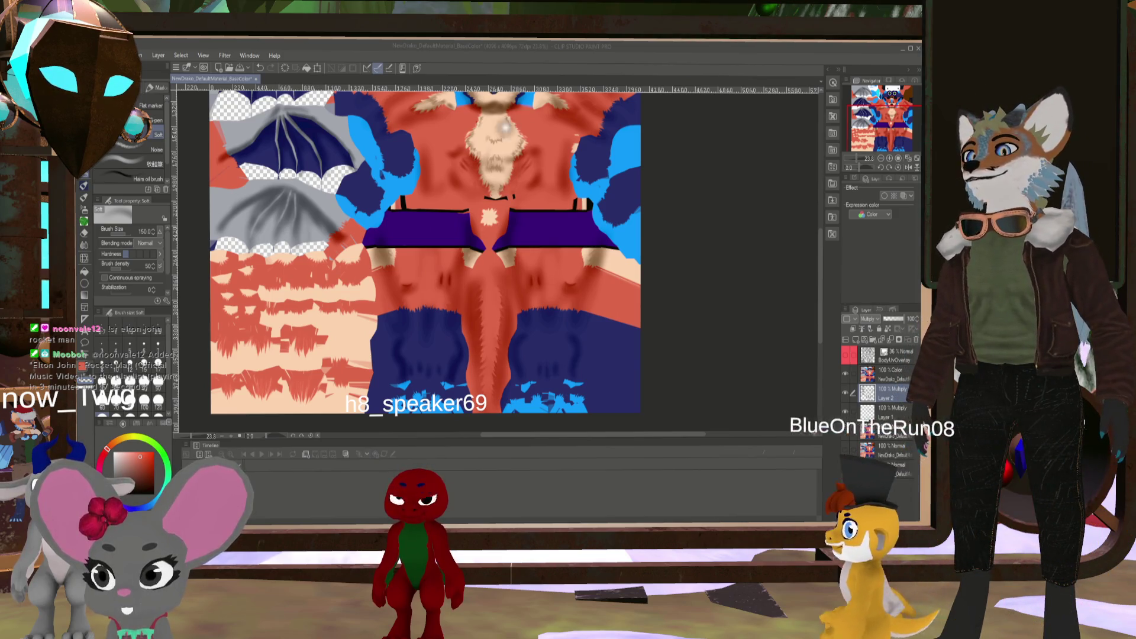
Show the UV wireframe over the texture to check the right shoulder fur, then hide it
scroll(499, 203, "down", 3)
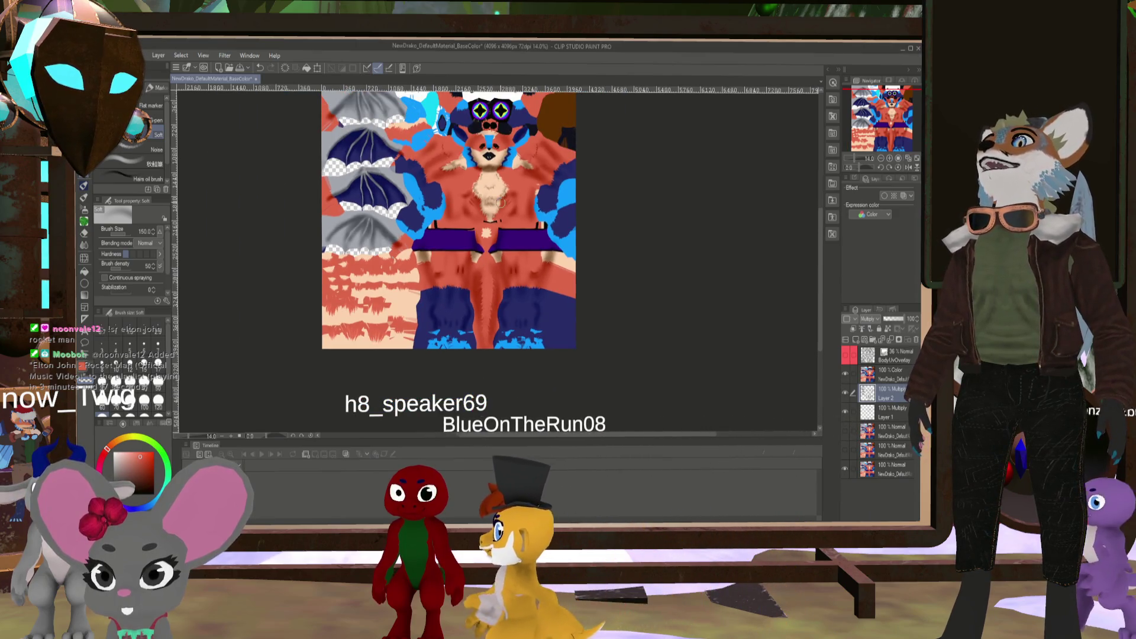
scroll(501, 203, "up", 7)
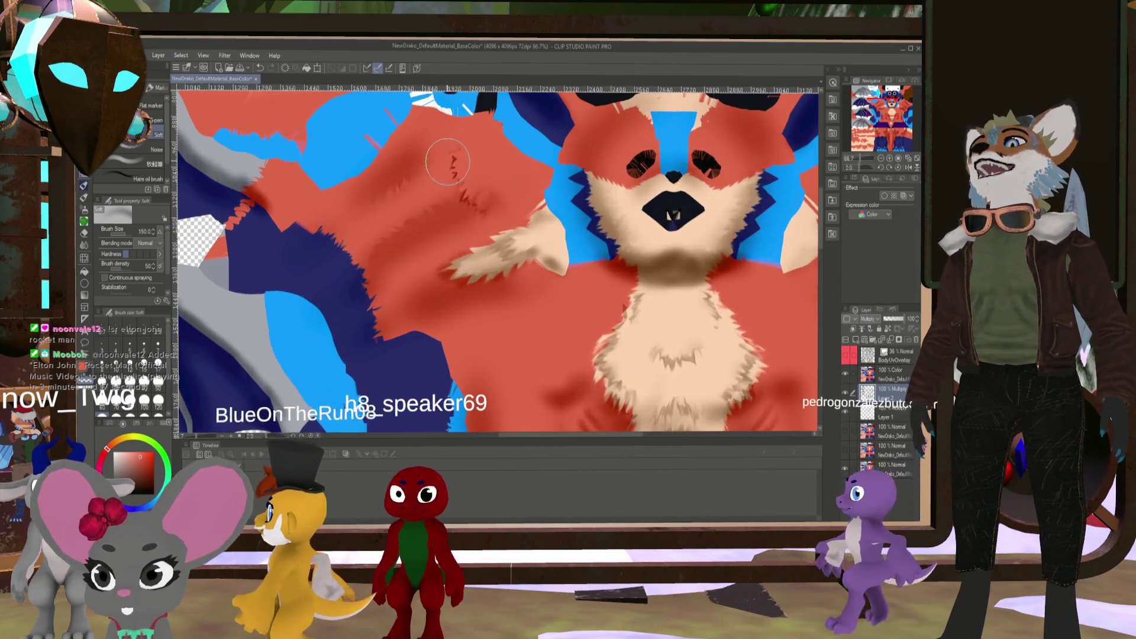
scroll(447, 161, "down", 2)
scroll(447, 162, "up", 1)
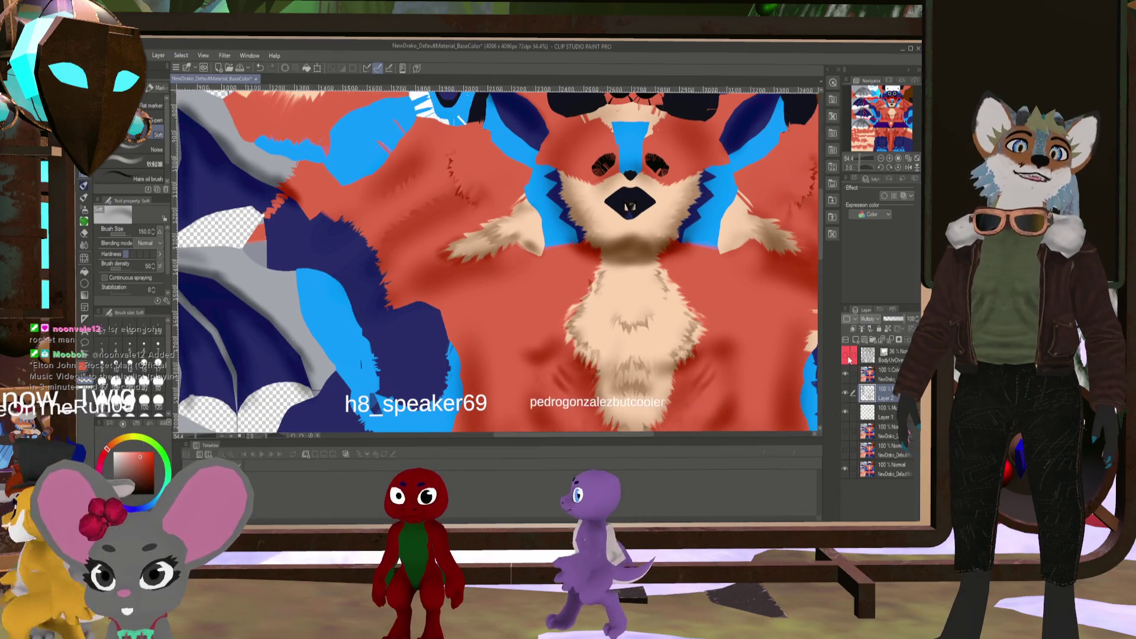
left_click(849, 356)
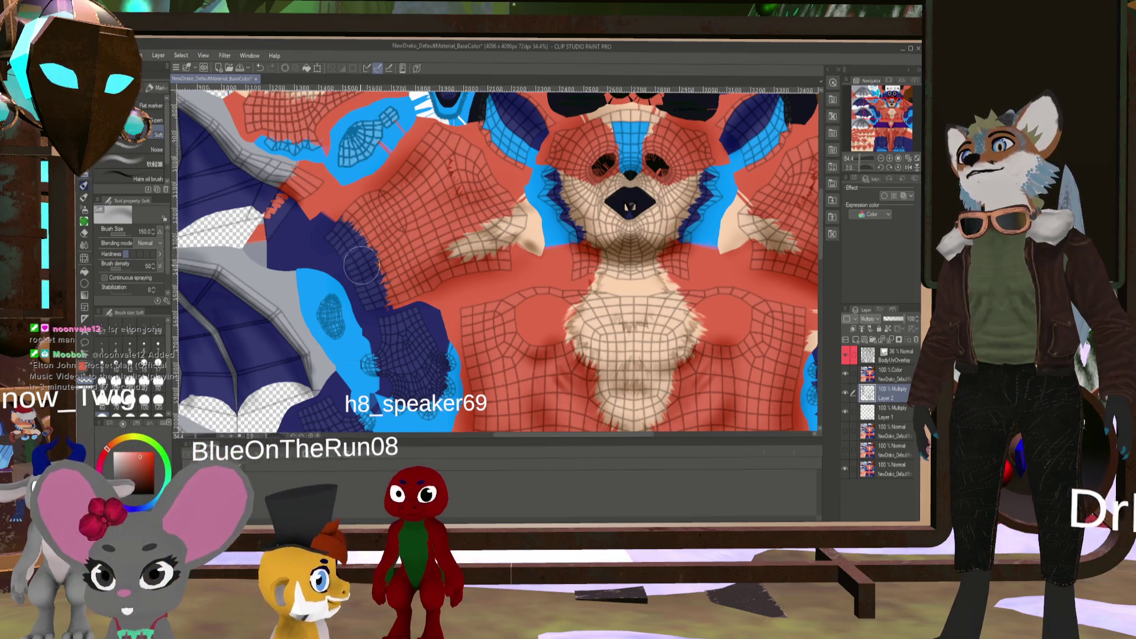
mouse_move(672, 237)
left_mouse_down()
mouse_move(511, 248)
mouse_move(449, 267)
left_mouse_up()
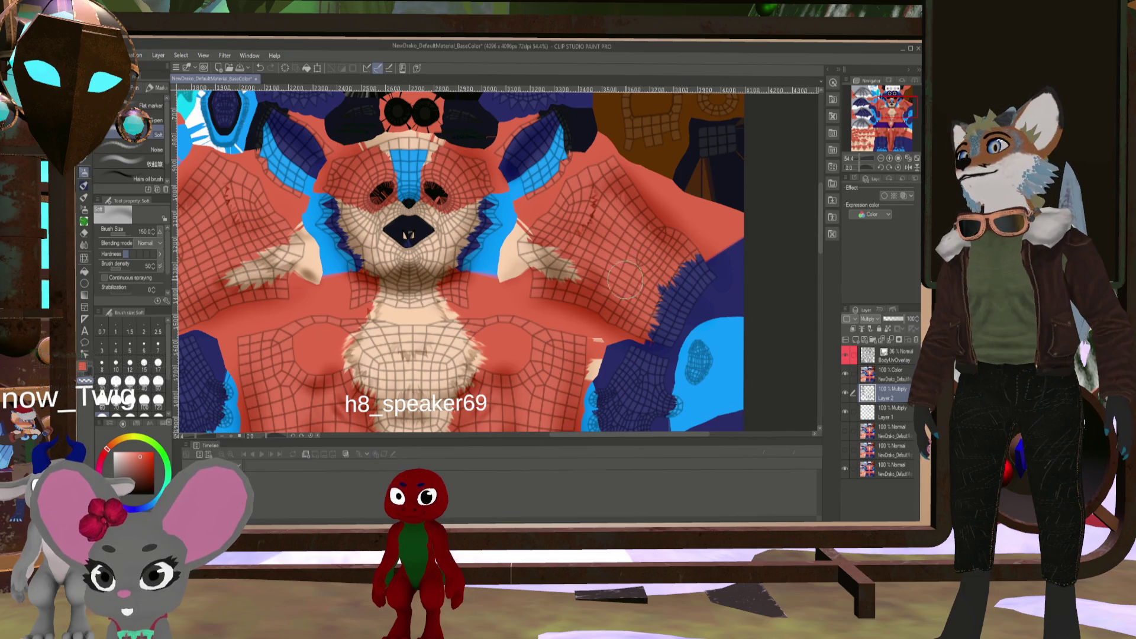
left_click(846, 356)
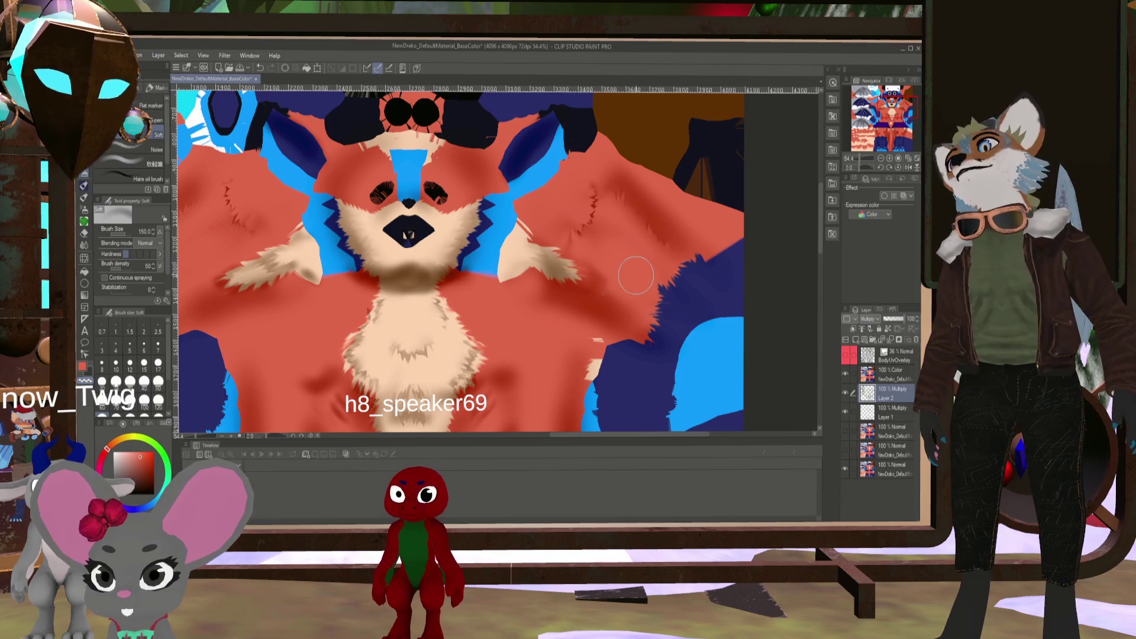
scroll(636, 275, "down", 5)
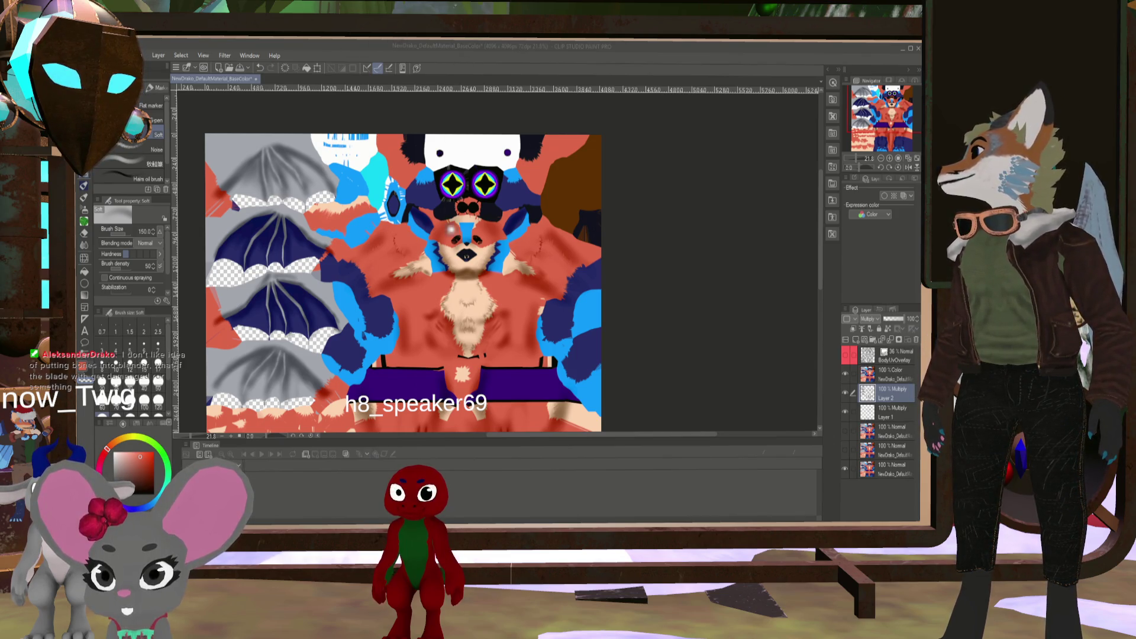
Switch to Blender and stop the fox-dragon's animation playback
key("alt+Tab")
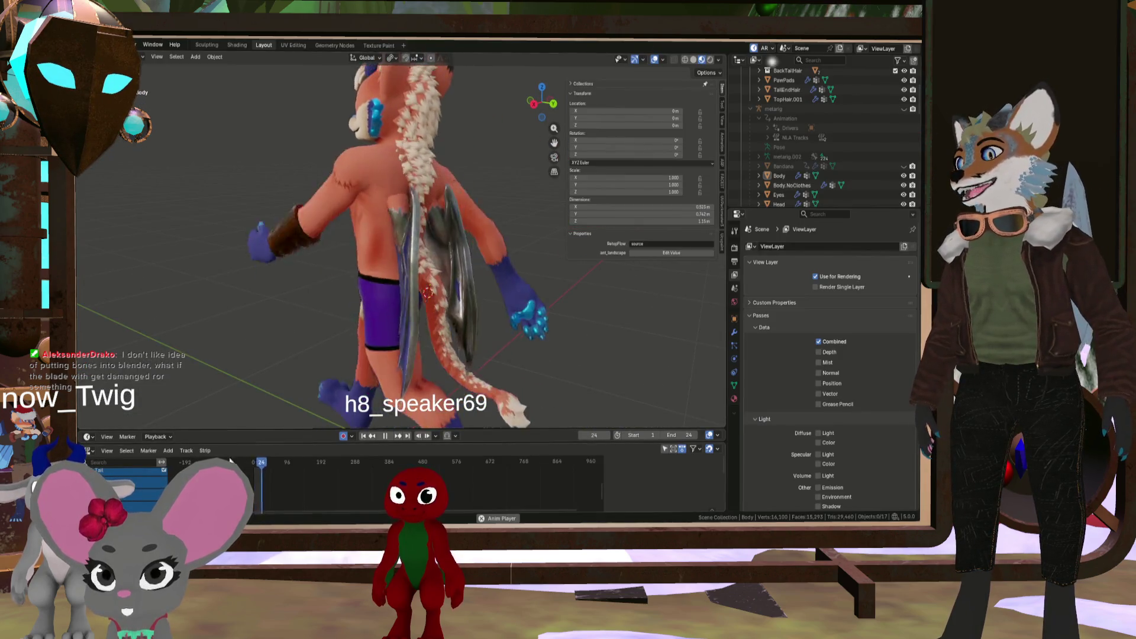
left_click(387, 437)
mouse_move(373, 249)
middle_mouse_down()
mouse_move(366, 200)
mouse_move(409, 211)
middle_mouse_up()
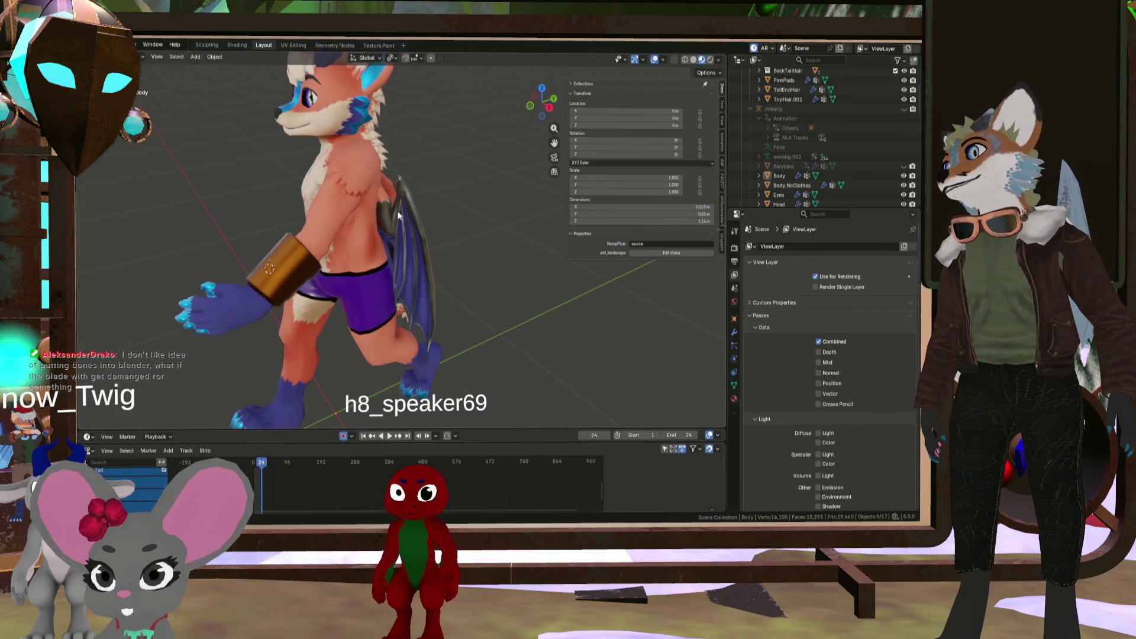
mouse_move(302, 232)
middle_mouse_down()
mouse_move(428, 226)
mouse_move(402, 208)
mouse_move(449, 246)
mouse_move(319, 273)
mouse_move(435, 264)
mouse_move(361, 269)
middle_mouse_up()
Orbit and zoom around the textured model's torso, arm, side and back
scroll(295, 272, "up", 5)
mouse_move(293, 272)
middle_mouse_down()
mouse_move(407, 283)
mouse_move(242, 282)
mouse_move(296, 310)
mouse_move(368, 318)
mouse_move(282, 288)
mouse_move(285, 265)
mouse_move(285, 289)
mouse_move(110, 233)
mouse_move(201, 223)
middle_mouse_up()
scroll(325, 274, "down", 5)
scroll(201, 222, "down", 3)
mouse_move(235, 349)
middle_mouse_down()
mouse_move(310, 342)
mouse_move(254, 357)
mouse_move(246, 372)
mouse_move(264, 343)
mouse_move(191, 214)
mouse_move(121, 218)
mouse_move(239, 266)
mouse_move(163, 254)
mouse_move(208, 257)
mouse_move(229, 241)
mouse_move(339, 293)
middle_mouse_up()
scroll(284, 349, "up", 5)
scroll(264, 343, "up", 3)
scroll(384, 287, "up", 3)
mouse_move(415, 283)
middle_mouse_down()
mouse_move(203, 278)
mouse_move(437, 292)
mouse_move(365, 263)
mouse_move(369, 315)
mouse_move(355, 259)
mouse_move(388, 248)
mouse_move(351, 318)
mouse_move(279, 230)
mouse_move(492, 298)
mouse_move(446, 244)
mouse_move(480, 247)
mouse_move(407, 343)
mouse_move(375, 220)
mouse_move(202, 267)
mouse_move(290, 301)
middle_mouse_up()
scroll(438, 292, "down", 3)
scroll(407, 343, "down", 3)
scroll(407, 343, "up", 5)
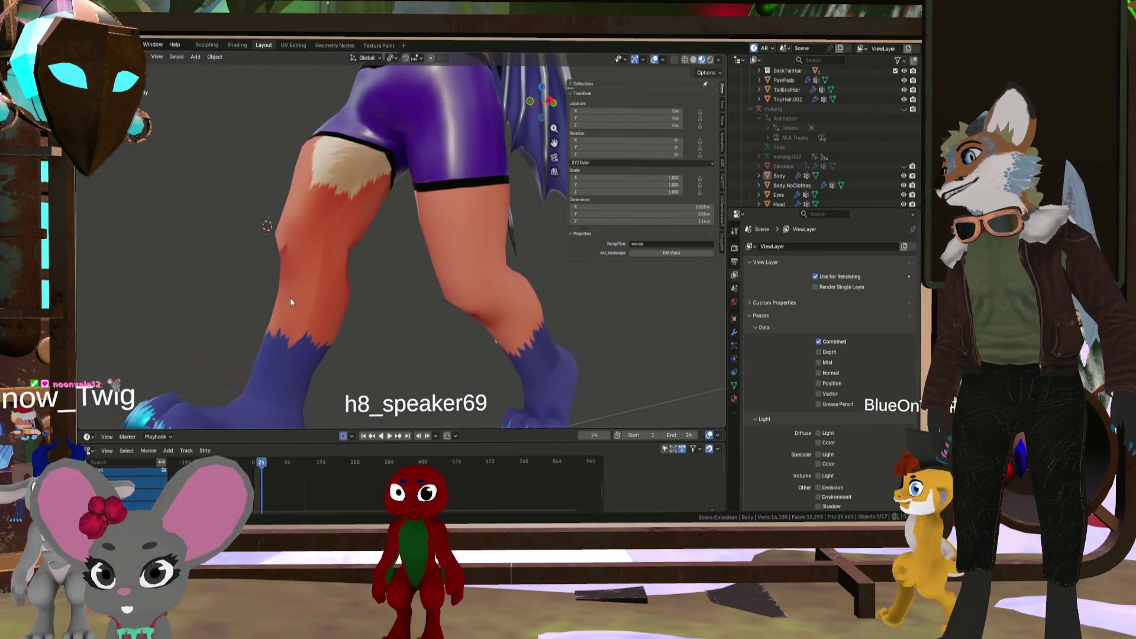
mouse_move(337, 218)
middle_mouse_down()
mouse_move(415, 284)
mouse_move(502, 297)
middle_mouse_up()
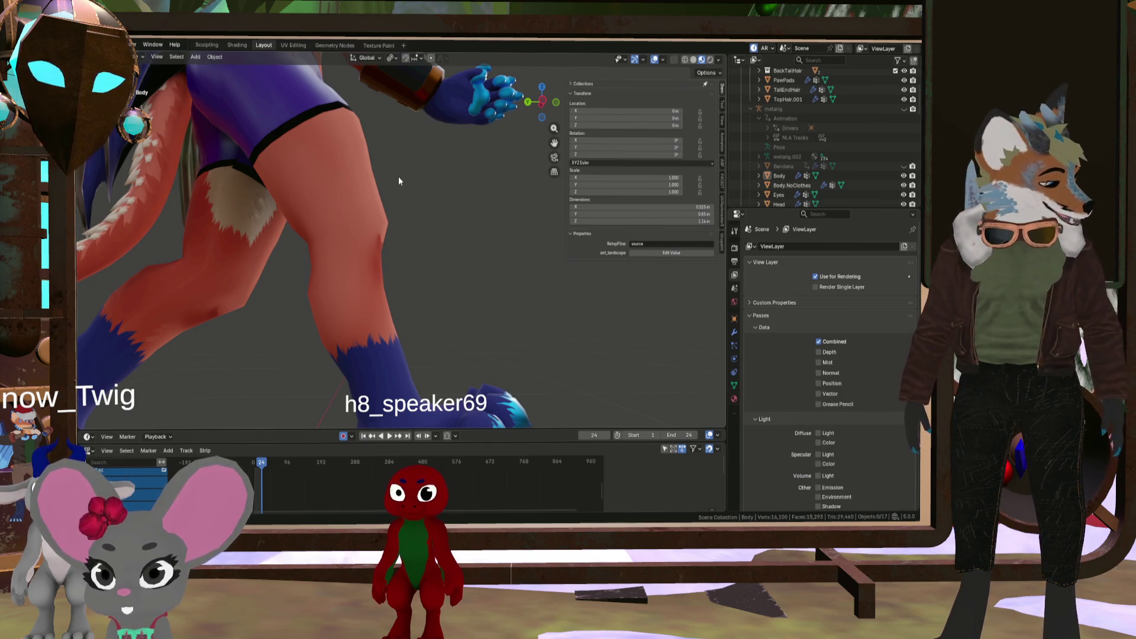
scroll(356, 218, "down", 5)
mouse_move(356, 218)
middle_mouse_down()
mouse_move(304, 210)
mouse_move(288, 136)
mouse_move(346, 194)
mouse_move(368, 175)
mouse_move(362, 158)
mouse_move(295, 185)
mouse_move(233, 164)
mouse_move(326, 173)
mouse_move(323, 183)
mouse_move(226, 177)
mouse_move(382, 196)
mouse_move(274, 185)
mouse_move(459, 144)
mouse_move(225, 179)
mouse_move(322, 180)
mouse_move(353, 282)
middle_mouse_up()
scroll(304, 177, "up", 5)
scroll(229, 176, "down", 5)
scroll(354, 282, "up", 2)
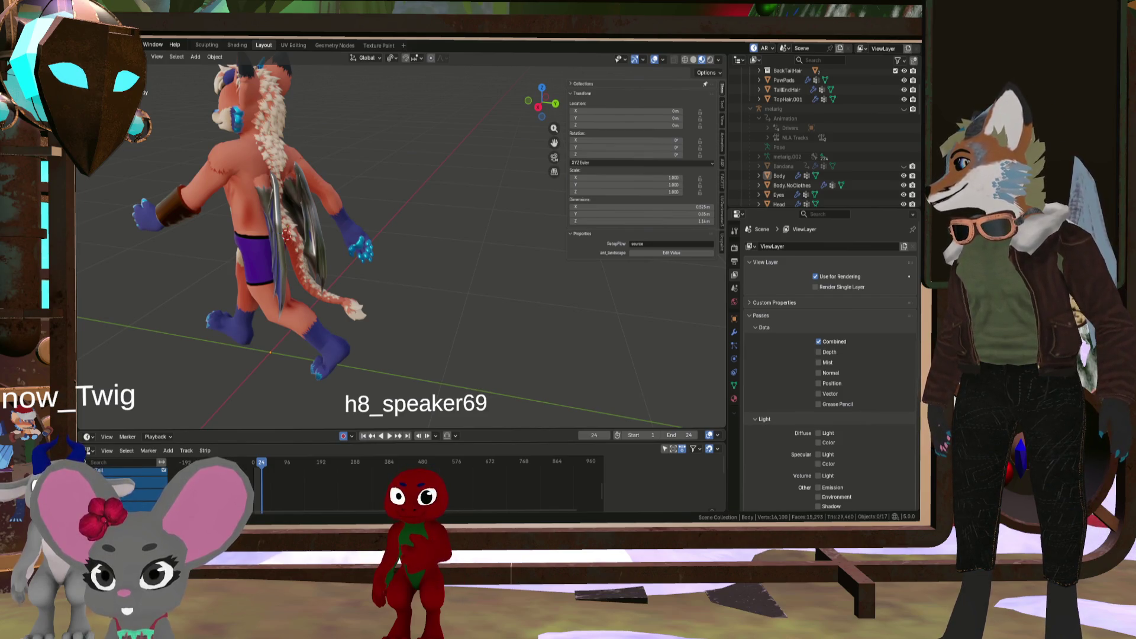
key("alt+Tab")
scroll(496, 261, "up", 4)
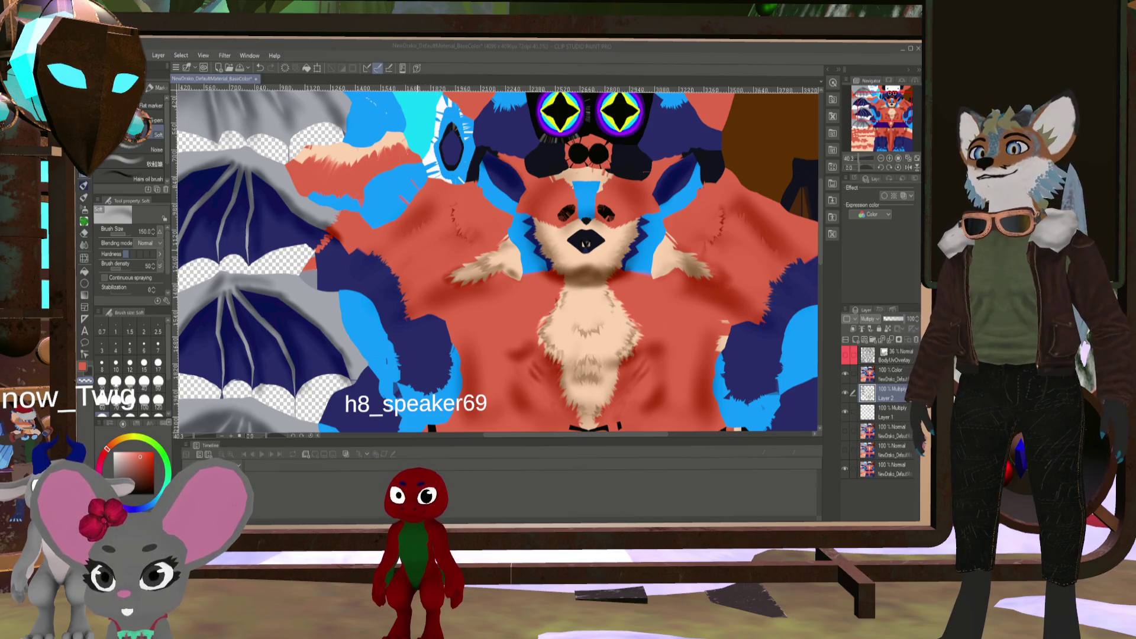
Zoom around the painted face and chest fur in Clip Studio Paint, then return to Blender
left_click(453, 207)
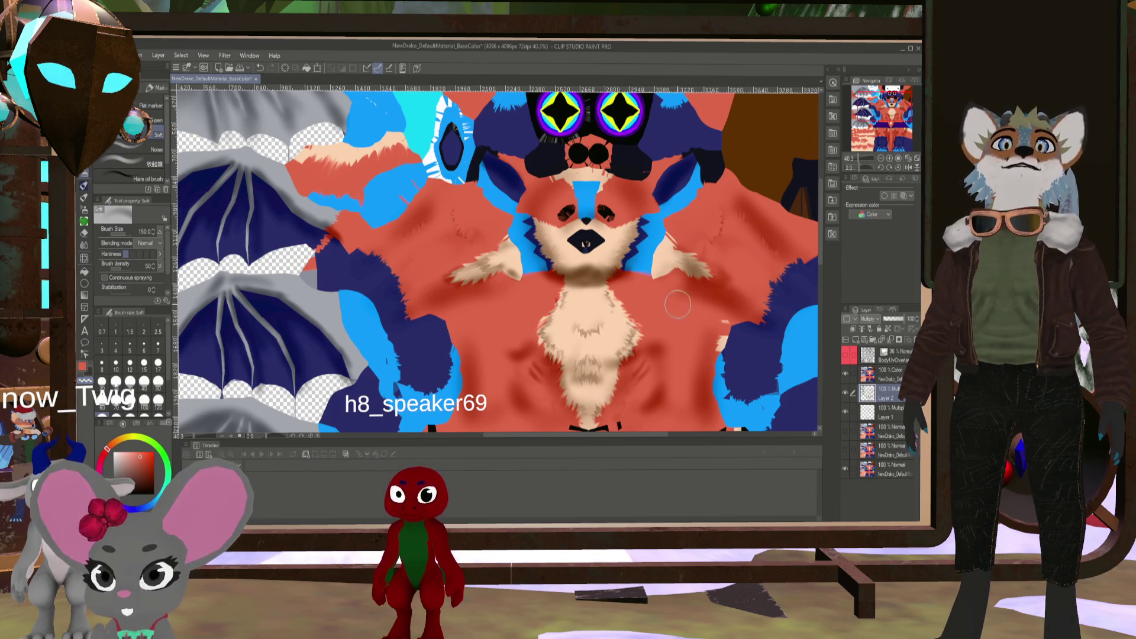
scroll(674, 311, "down", 2)
scroll(720, 225, "up", 5)
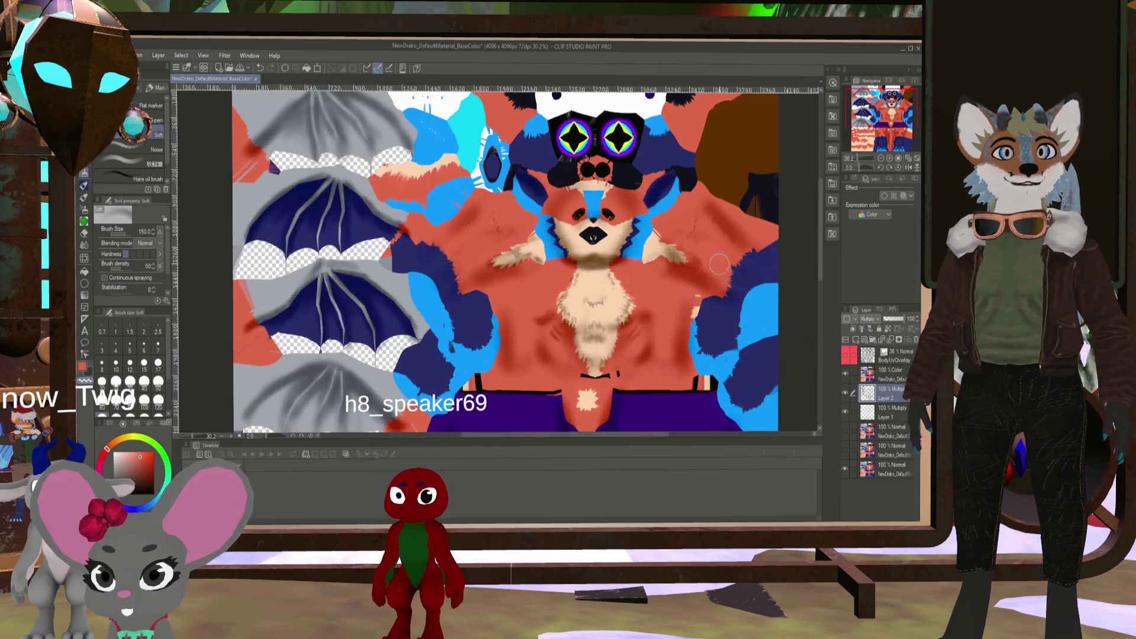
scroll(651, 216, "down", 2)
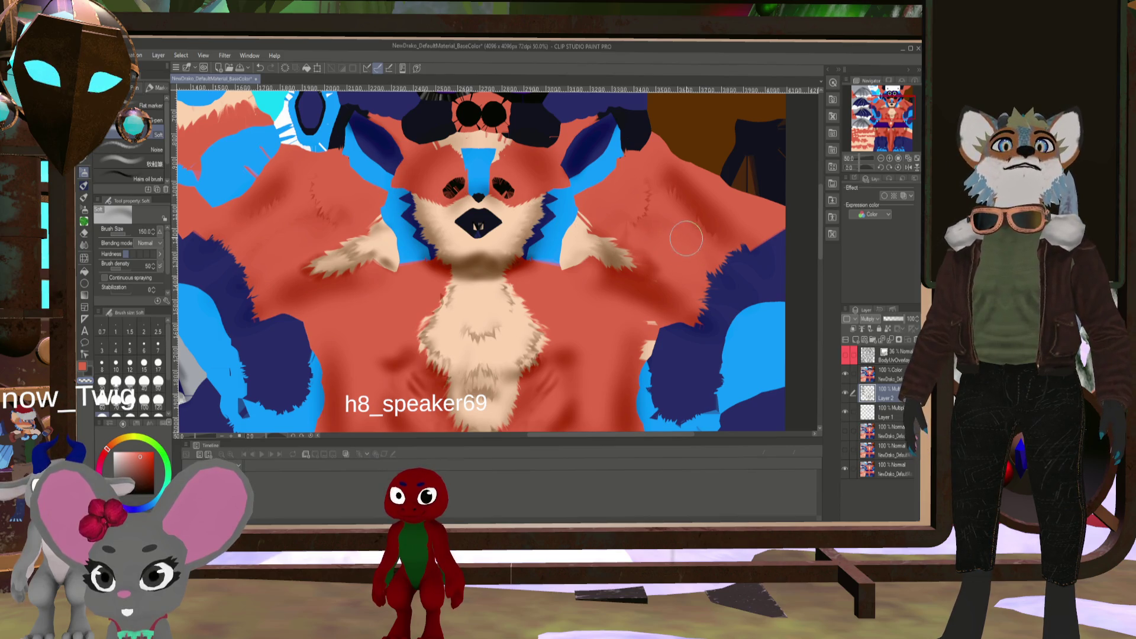
scroll(292, 189, "up", 5)
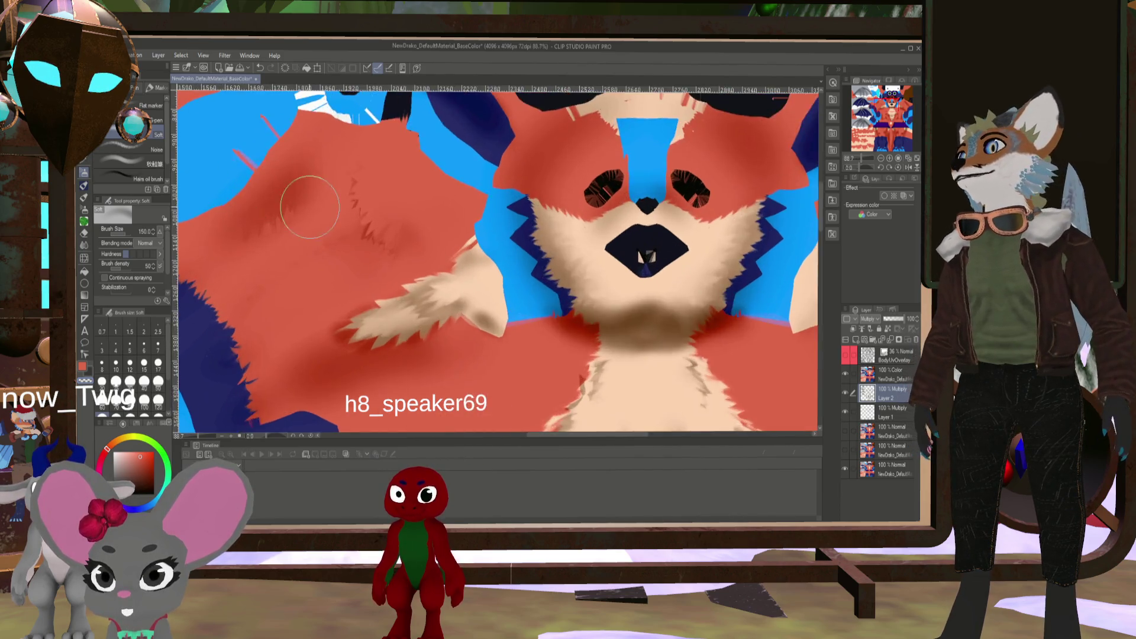
scroll(532, 284, "down", 3)
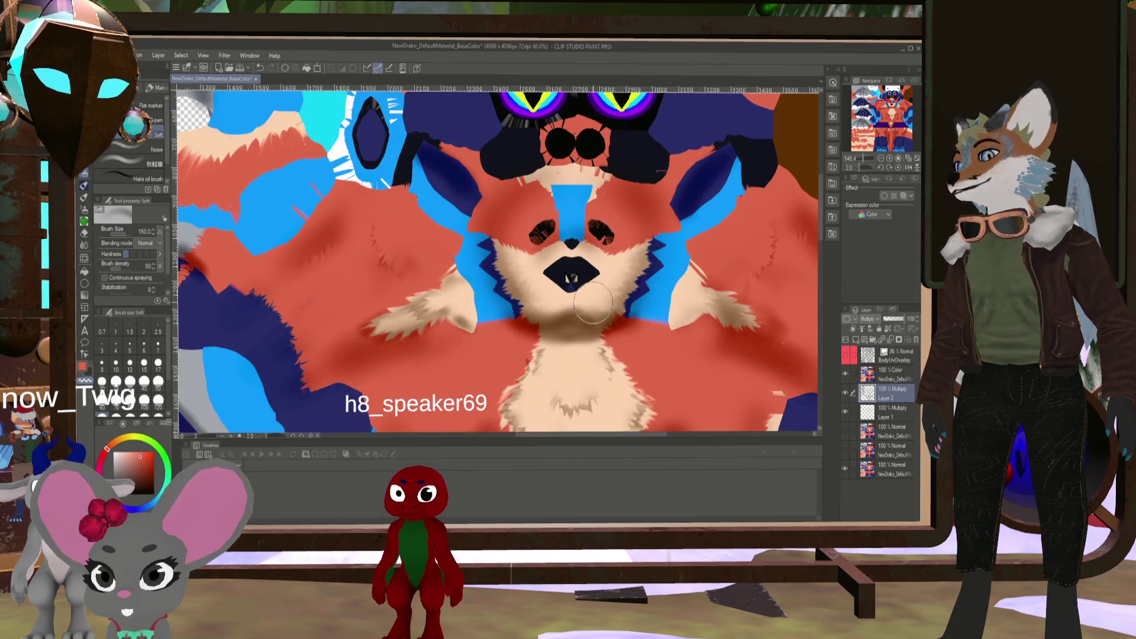
scroll(773, 305, "up", 2)
scroll(772, 305, "down", 6)
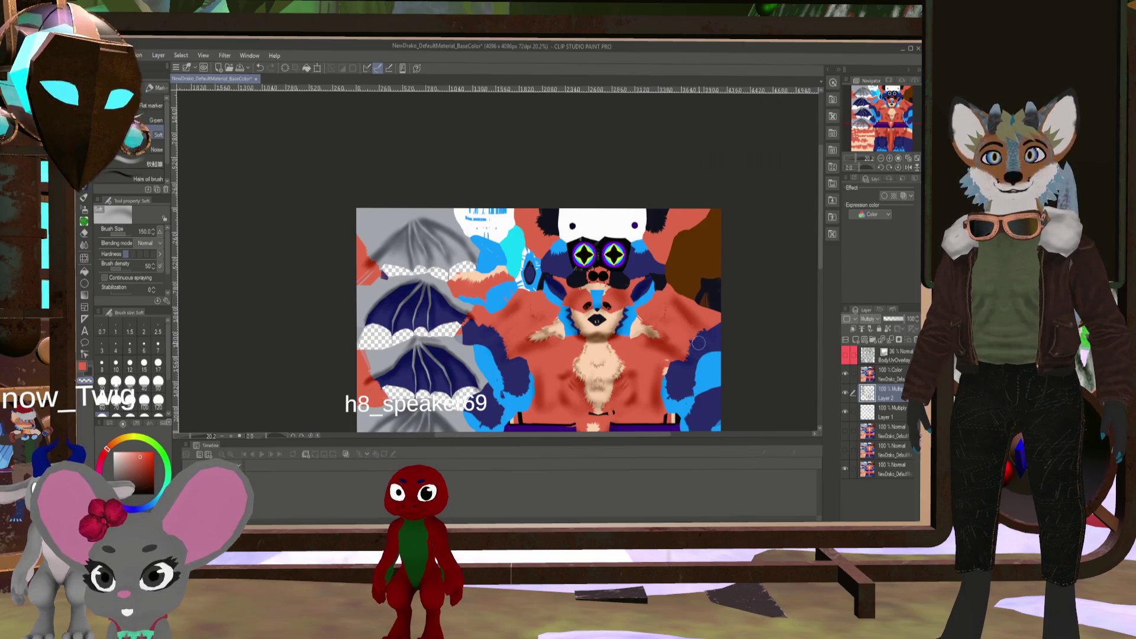
scroll(698, 344, "down", 2)
scroll(542, 375, "up", 4)
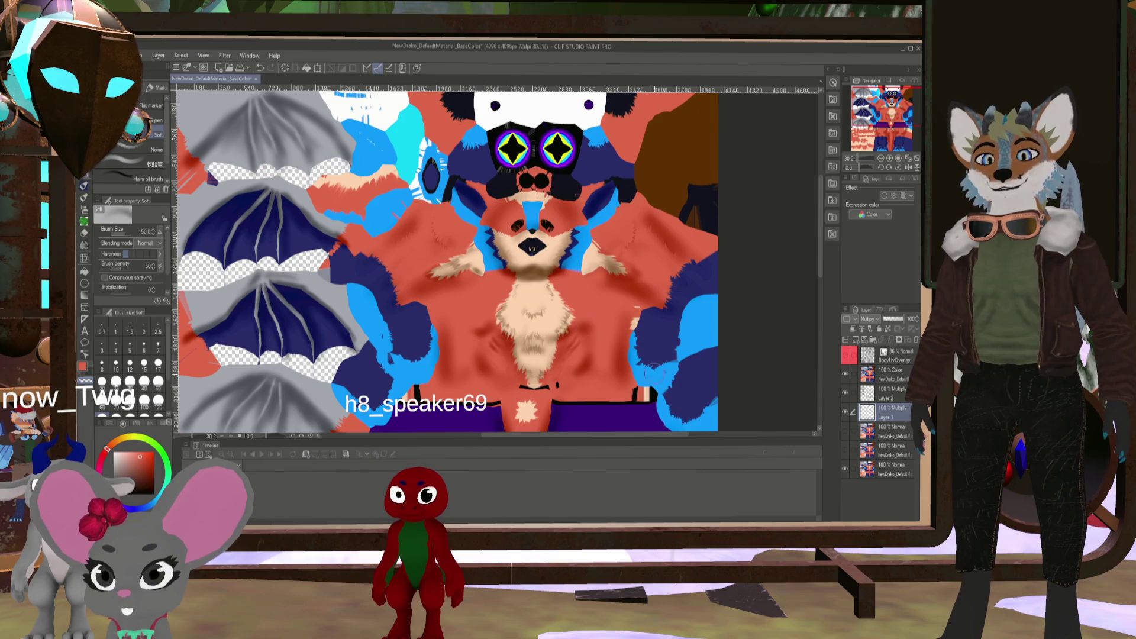
scroll(621, 315, "down", 3)
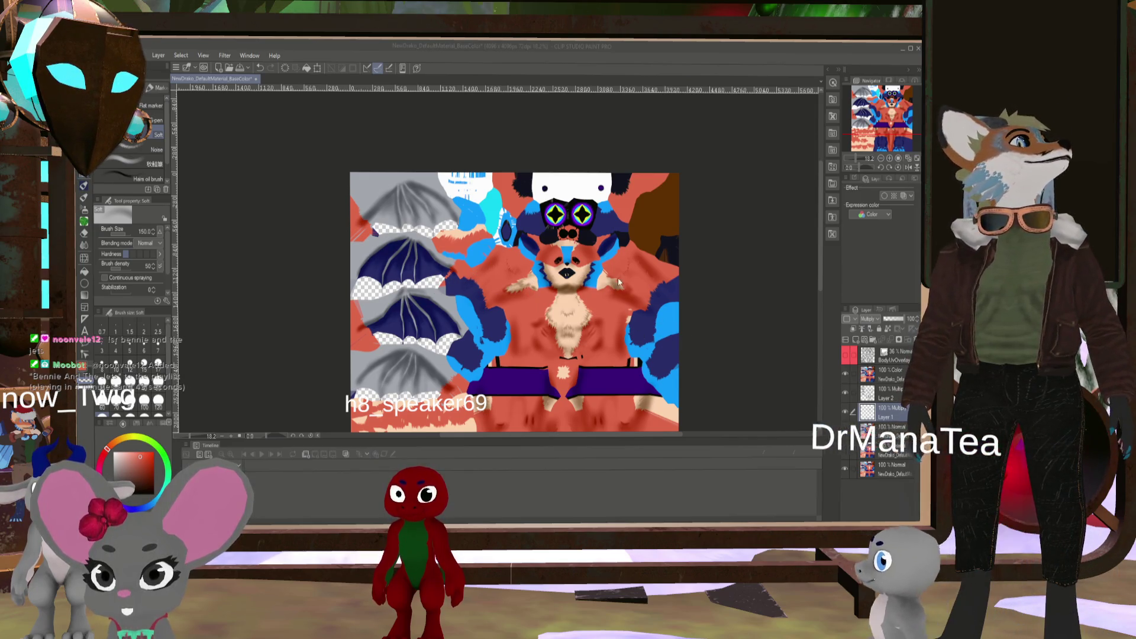
left_click(678, 462)
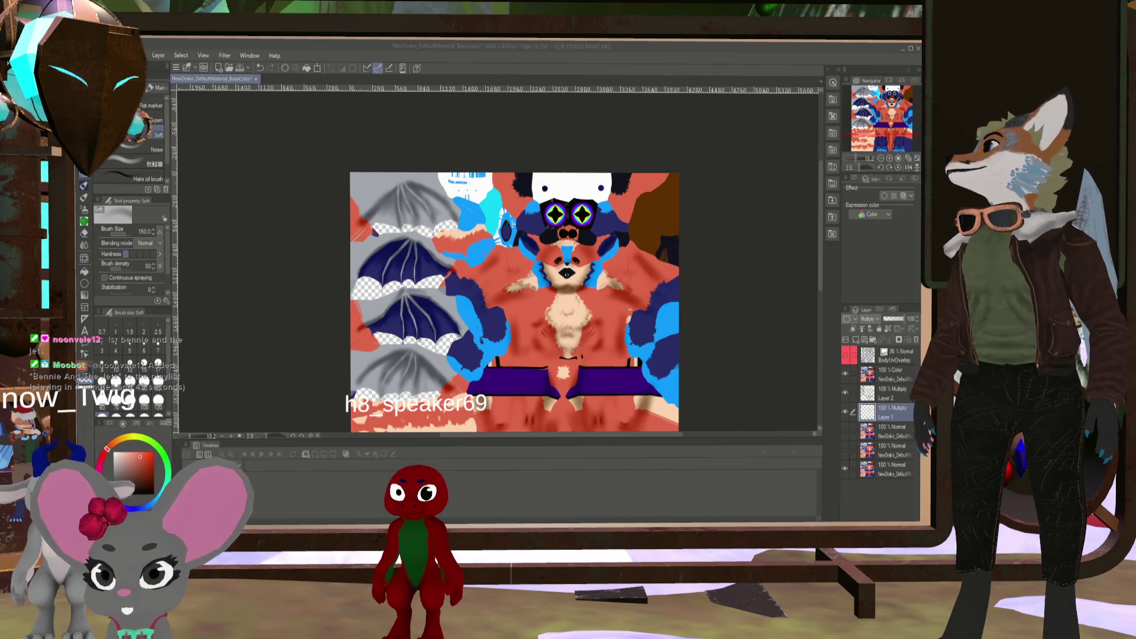
key("alt+Tab")
mouse_move(337, 243)
middle_mouse_down()
mouse_move(254, 226)
mouse_move(84, 233)
mouse_move(714, 231)
middle_mouse_up()
mouse_move(426, 319)
middle_mouse_down()
mouse_move(329, 300)
mouse_move(355, 320)
middle_mouse_up()
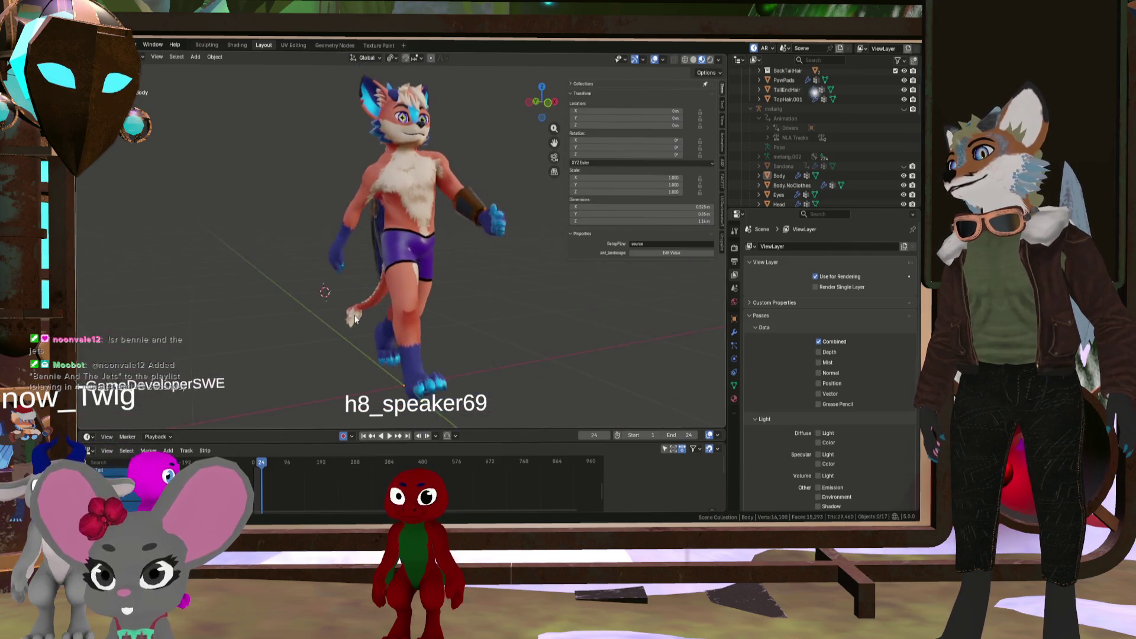
scroll(355, 319, "up", 1)
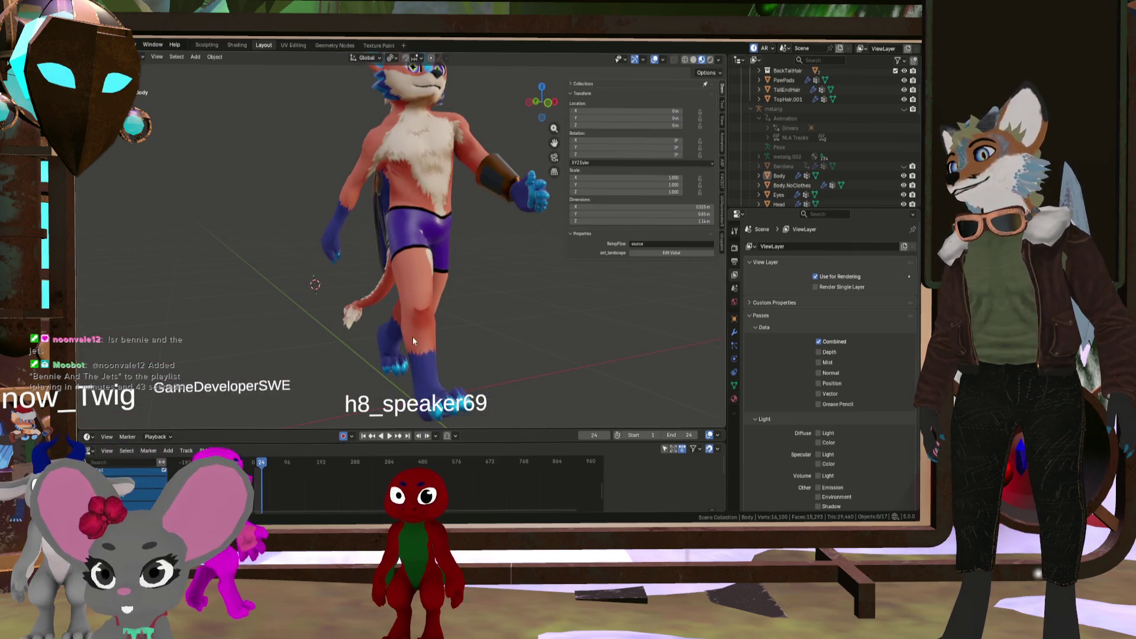
left_click(385, 436)
scroll(372, 278, "down", 4)
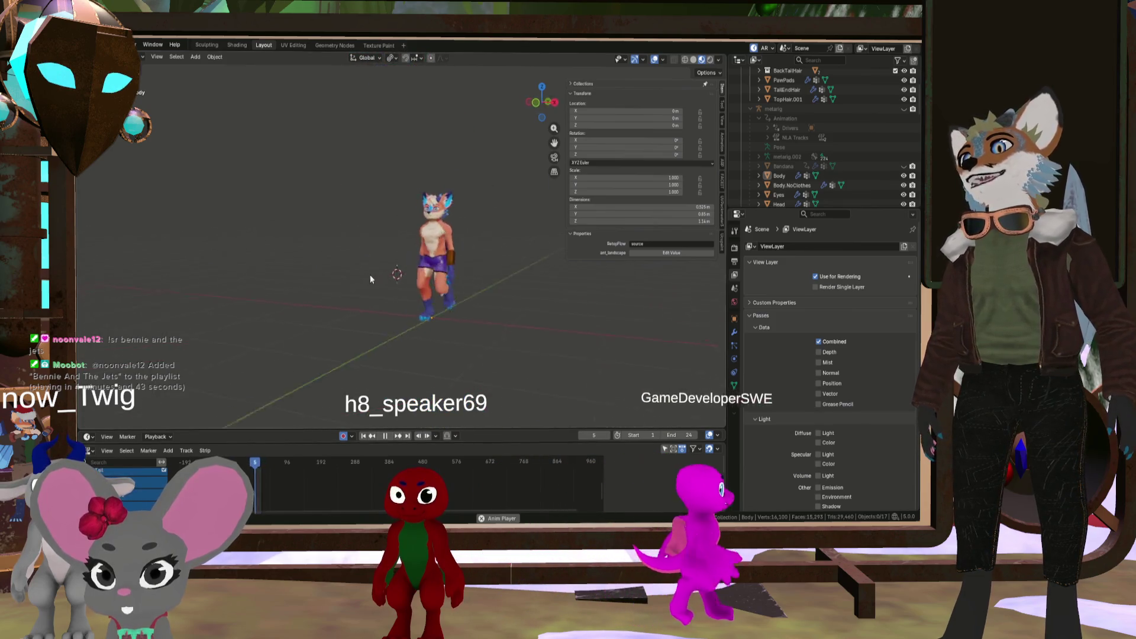
scroll(352, 285, "up", 5)
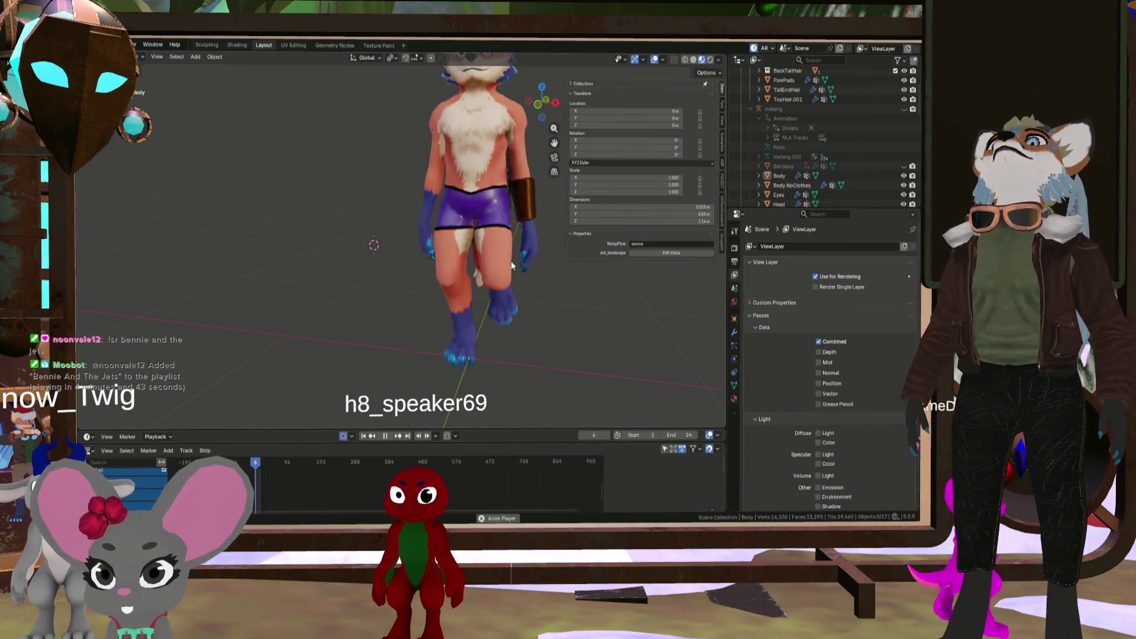
mouse_move(510, 261)
middle_mouse_down()
mouse_move(550, 245)
mouse_move(443, 263)
mouse_move(540, 300)
middle_mouse_up()
scroll(551, 246, "down", 4)
scroll(551, 246, "up", 3)
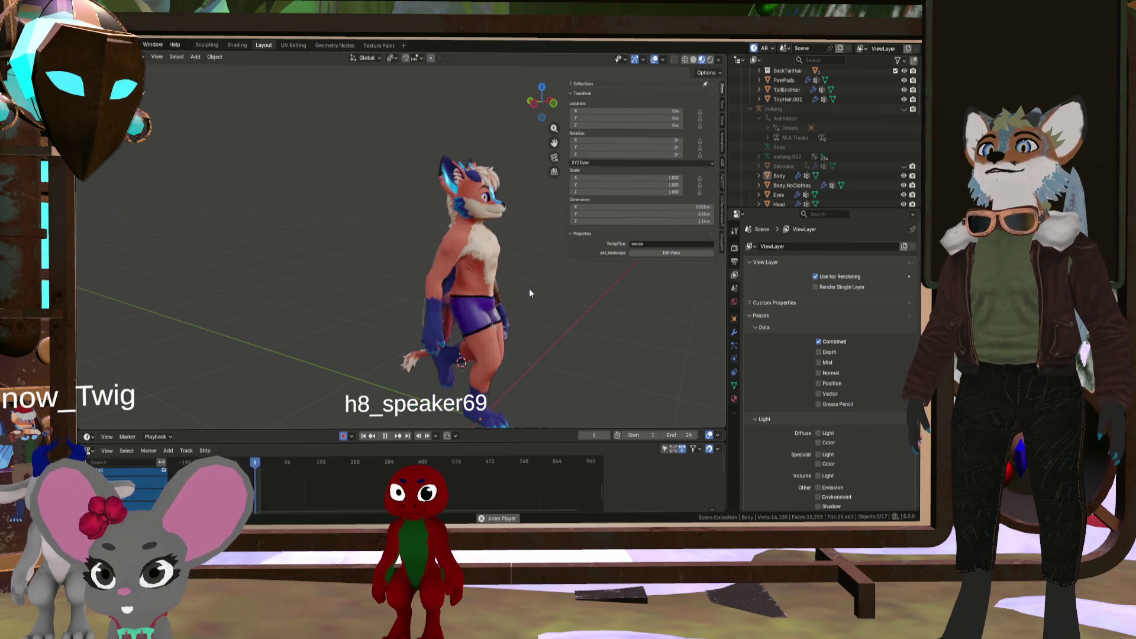
mouse_move(529, 289)
middle_mouse_down()
mouse_move(507, 283)
mouse_move(556, 291)
middle_mouse_up()
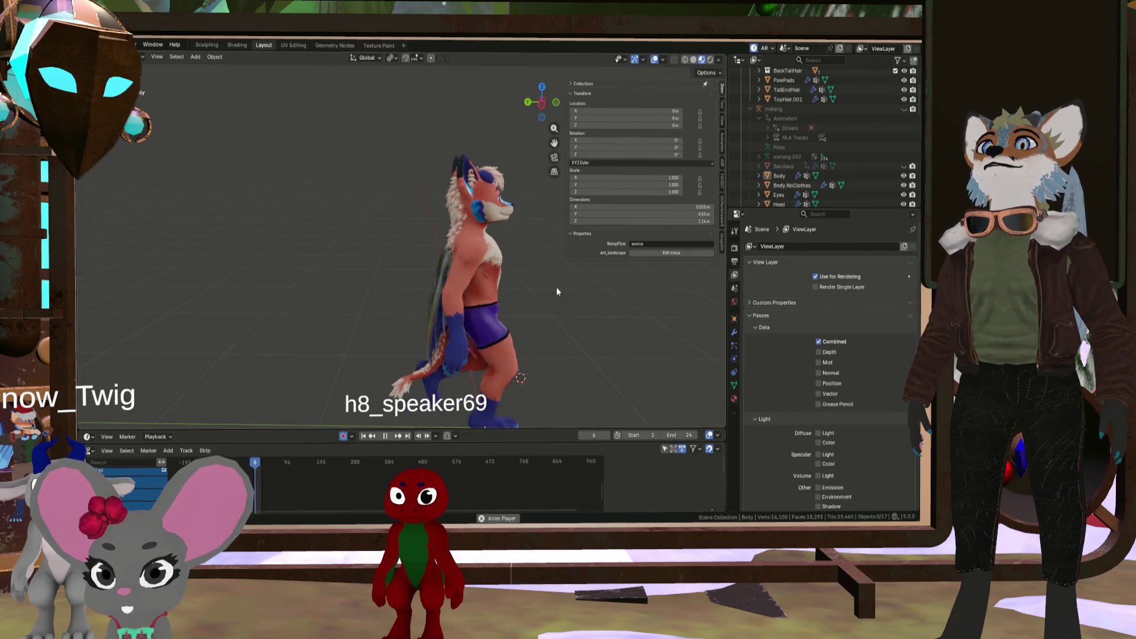
scroll(513, 275, "up", 5)
middle_click_drag(473, 267, 182, 263)
scroll(408, 260, "down", 4)
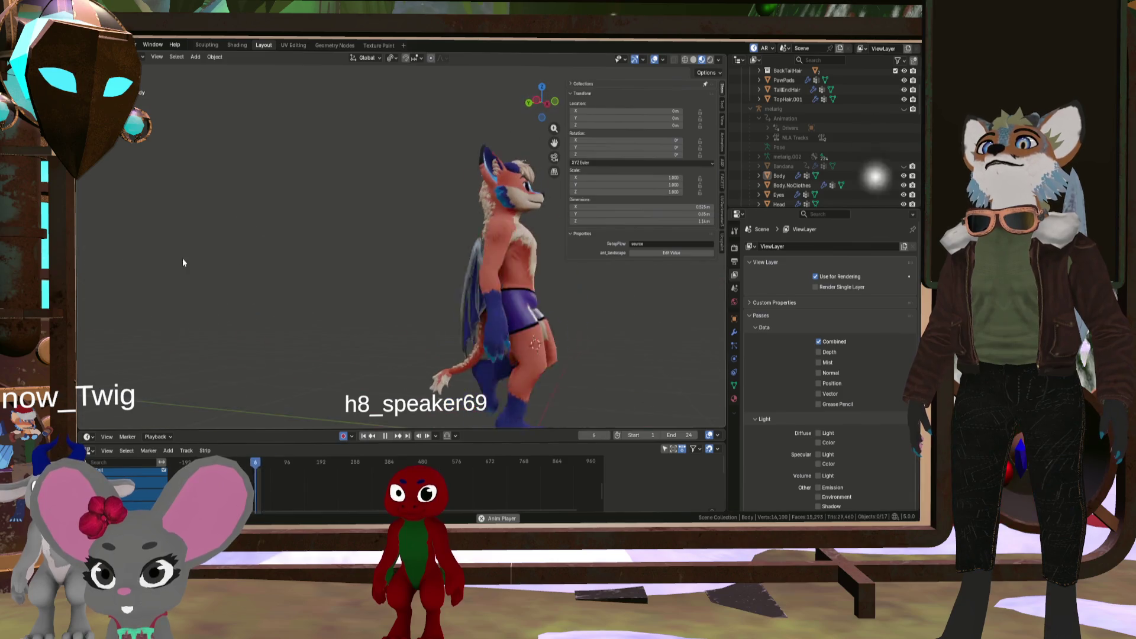
mouse_move(380, 264)
middle_mouse_down()
mouse_move(385, 279)
mouse_move(367, 271)
mouse_move(403, 276)
middle_mouse_up()
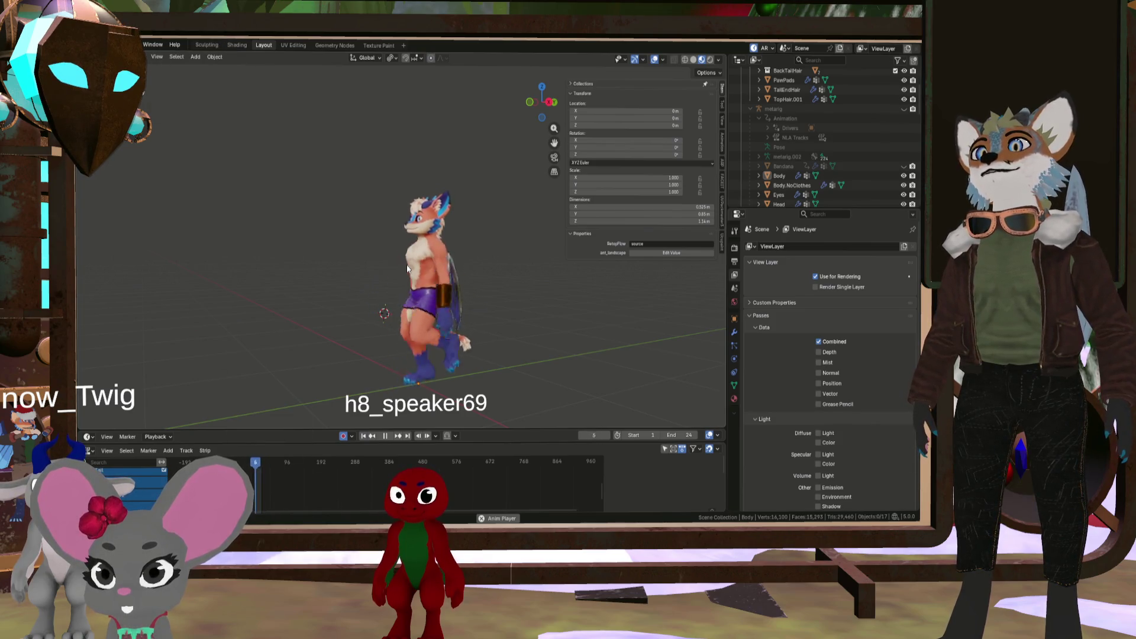
middle_click_drag(408, 269, 438, 272)
mouse_move(526, 267)
middle_mouse_down()
mouse_move(386, 256)
mouse_move(559, 269)
mouse_move(428, 260)
mouse_move(495, 265)
mouse_move(509, 240)
mouse_move(605, 254)
mouse_move(648, 290)
mouse_move(495, 321)
mouse_move(527, 306)
mouse_move(489, 302)
mouse_move(580, 297)
mouse_move(446, 282)
mouse_move(354, 317)
mouse_move(342, 303)
mouse_move(264, 297)
mouse_move(196, 312)
mouse_move(361, 309)
mouse_move(297, 310)
mouse_move(323, 303)
mouse_move(462, 329)
mouse_move(370, 254)
mouse_move(504, 266)
mouse_move(297, 301)
mouse_move(395, 287)
mouse_move(429, 310)
mouse_move(462, 310)
mouse_move(344, 257)
mouse_move(367, 296)
middle_mouse_up()
scroll(384, 264, "up", 5)
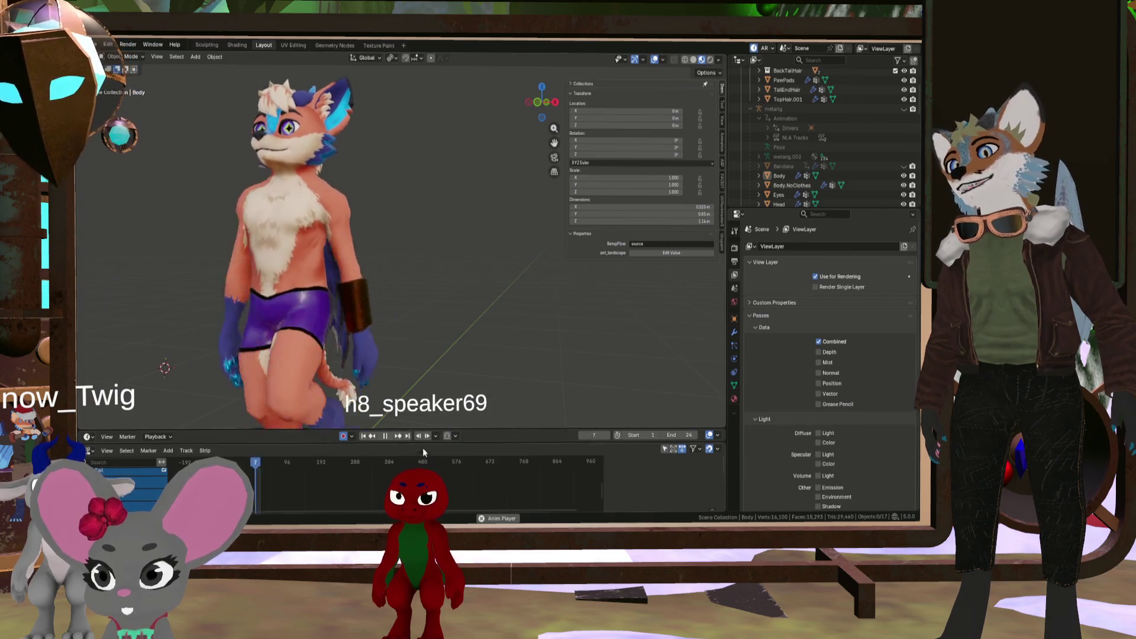
left_click(391, 435)
left_click(392, 435)
mouse_move(355, 296)
middle_mouse_down()
mouse_move(271, 234)
mouse_move(387, 208)
mouse_move(373, 240)
mouse_move(280, 250)
mouse_move(453, 272)
mouse_move(391, 310)
middle_mouse_up()
scroll(323, 337, "down", 5)
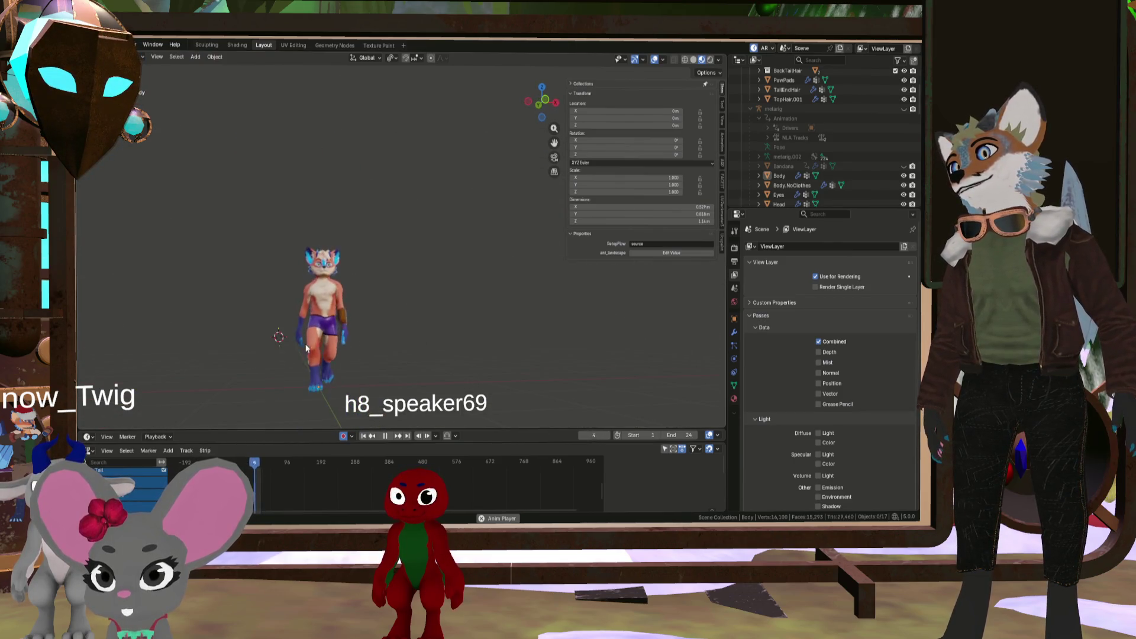
mouse_move(345, 342)
middle_mouse_down()
mouse_move(405, 308)
mouse_move(236, 352)
mouse_move(355, 337)
middle_mouse_up()
scroll(414, 329, "up", 5)
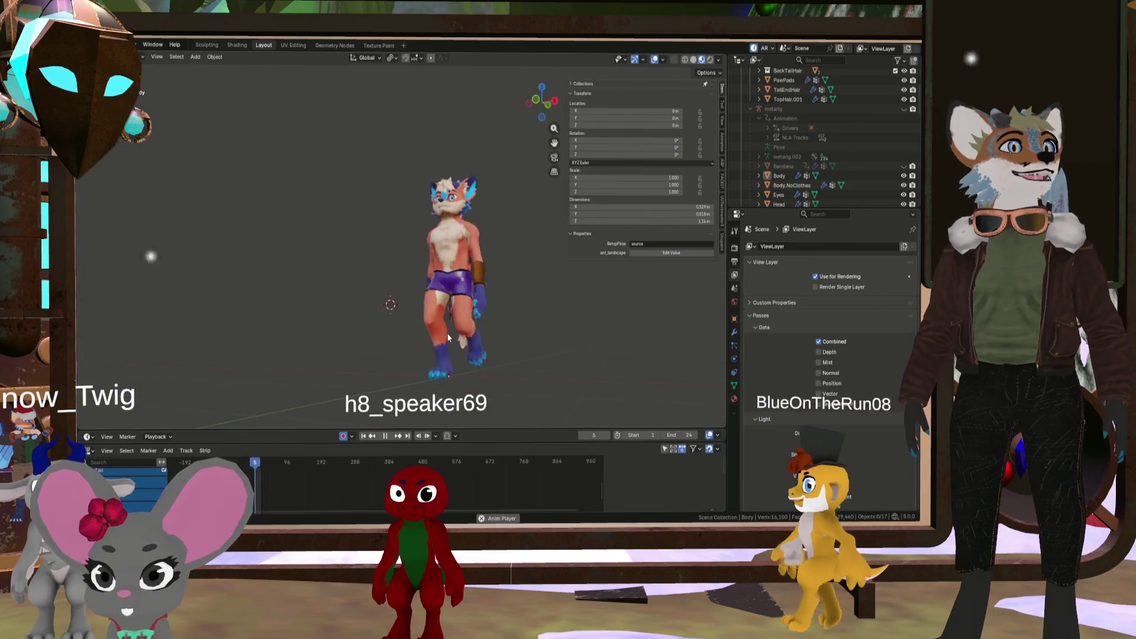
key("KP_1")
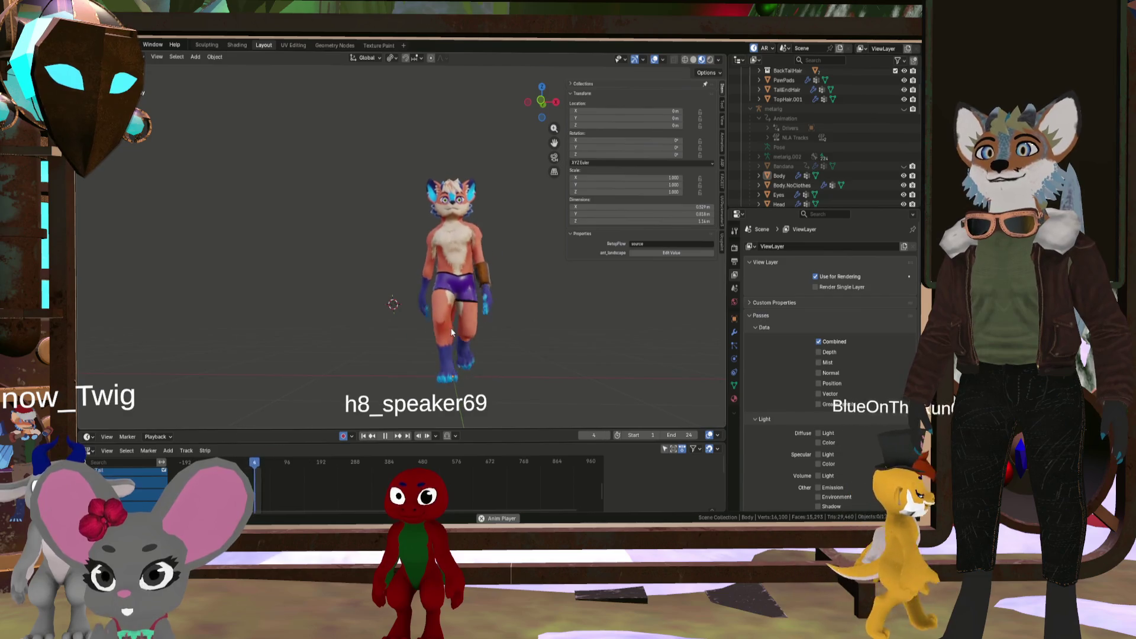
Show the Pant, Shoes and TopCoat clothing and hide the bare Body mesh
mouse_move(456, 336)
middle_mouse_down()
mouse_move(477, 335)
mouse_move(474, 349)
mouse_move(425, 335)
middle_mouse_up()
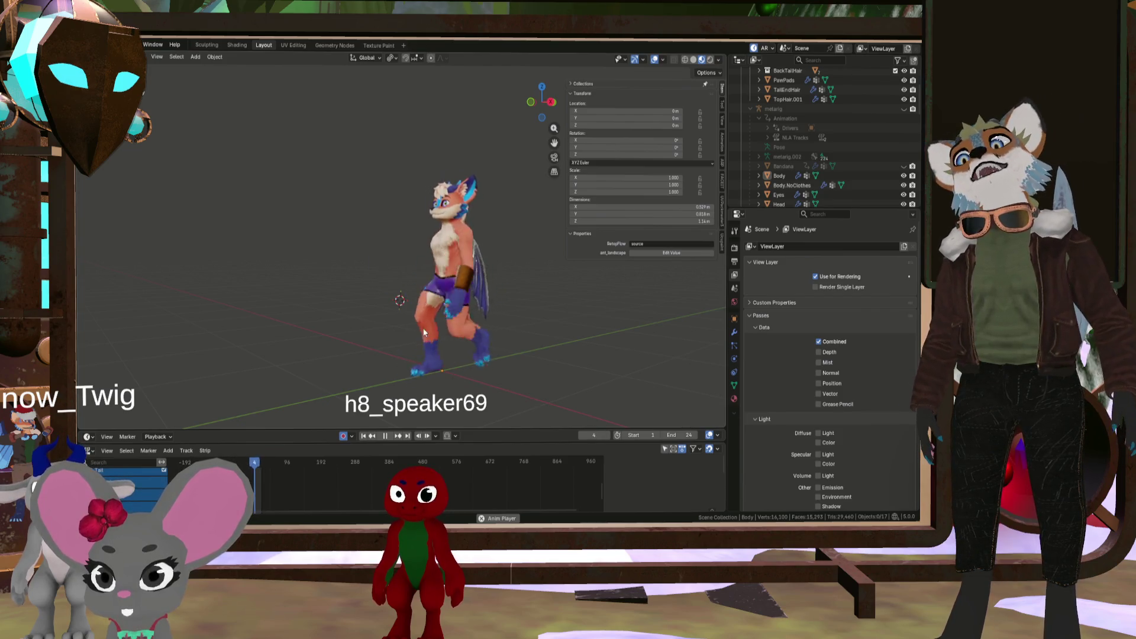
scroll(851, 126, "down", 5)
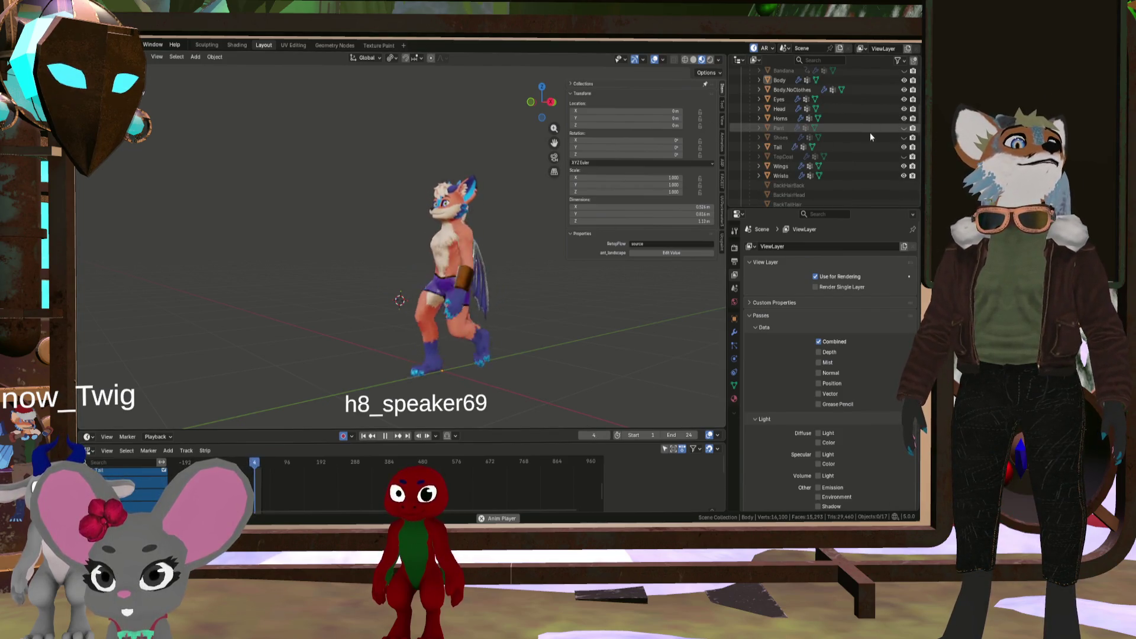
left_click_drag(904, 128, 904, 156)
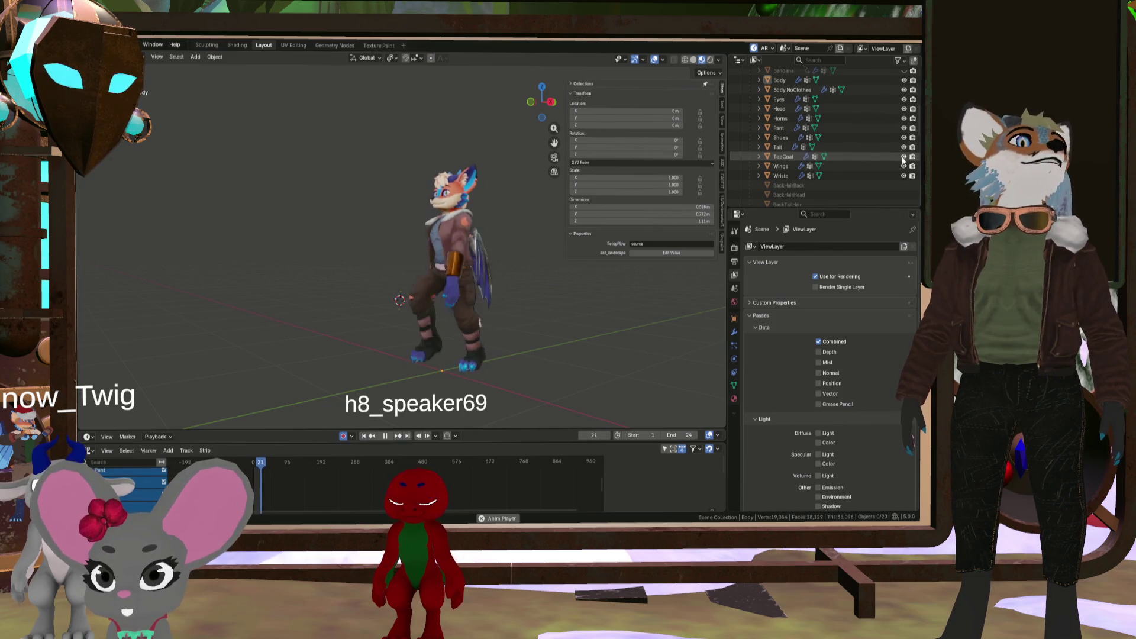
left_click(904, 80)
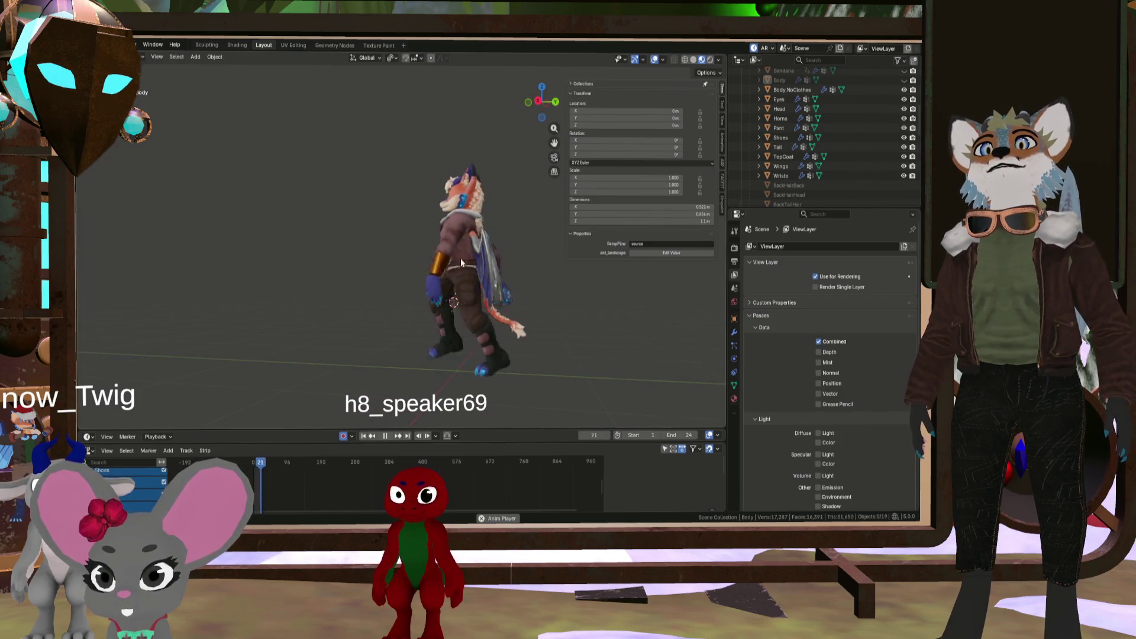
Show the red Bandana and inspect it from front and angled side views
scroll(464, 287, "up", 8)
mouse_move(464, 286)
middle_mouse_down()
mouse_move(522, 288)
mouse_move(478, 300)
middle_mouse_up()
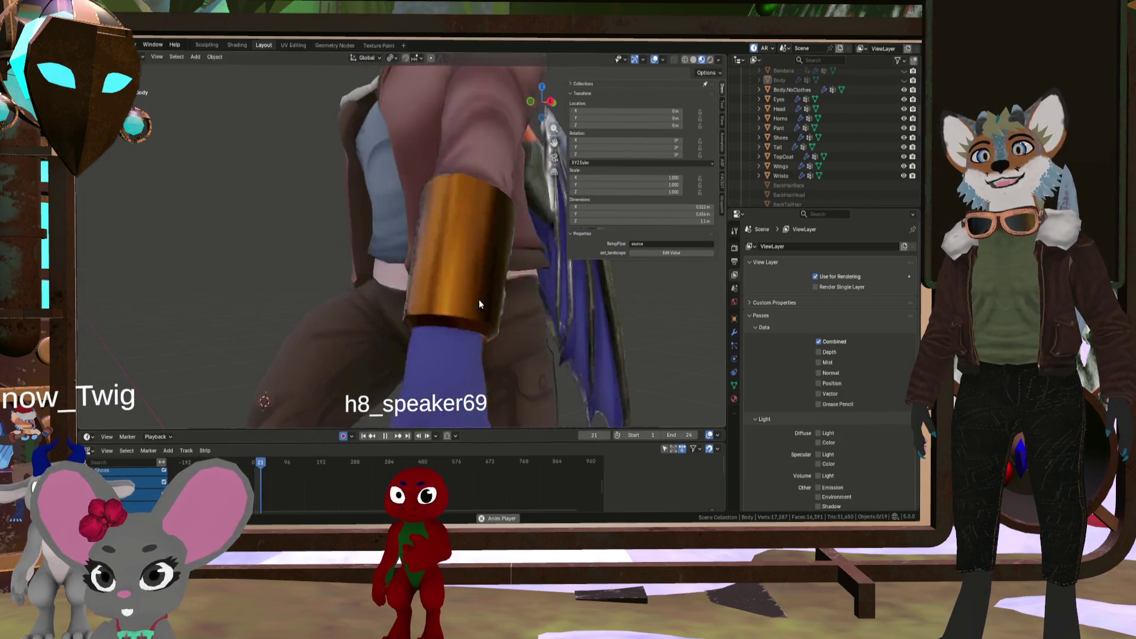
scroll(478, 298, "down", 6)
mouse_move(417, 277)
middle_mouse_down()
mouse_move(510, 291)
mouse_move(467, 281)
middle_mouse_up()
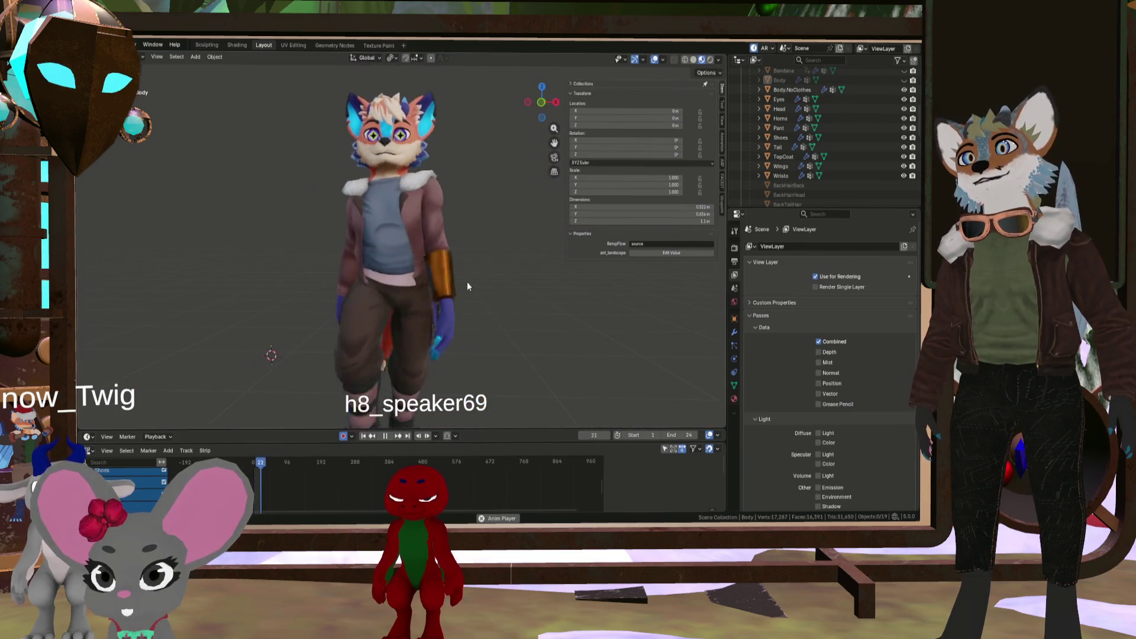
scroll(889, 79, "up", 2)
left_click(903, 89)
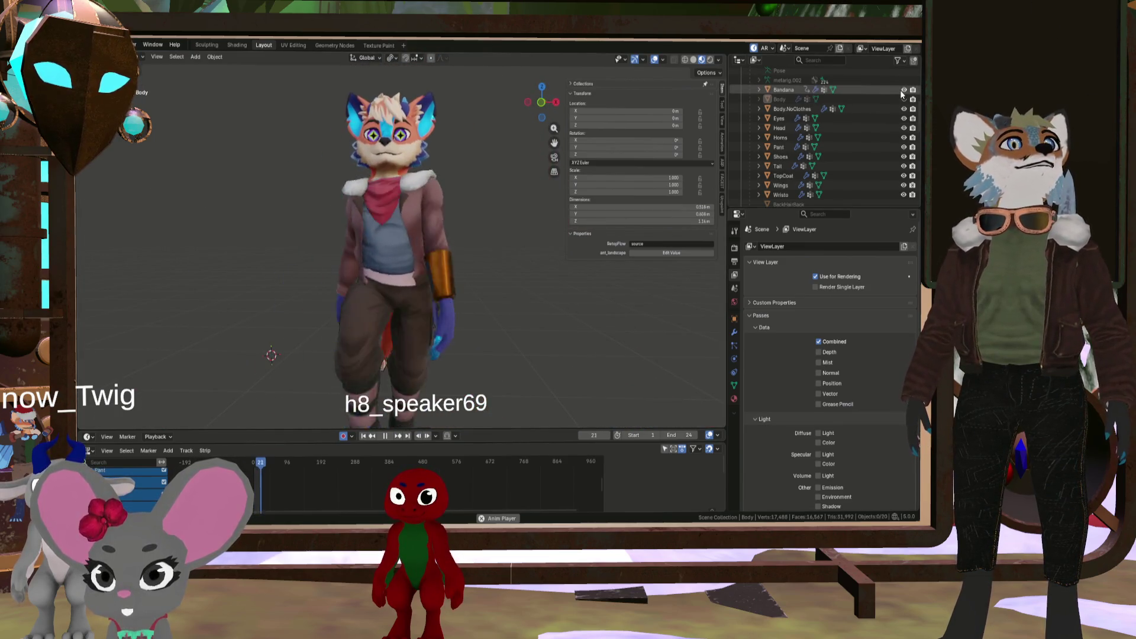
scroll(456, 186, "down", 4)
middle_click_drag(456, 187, 524, 237)
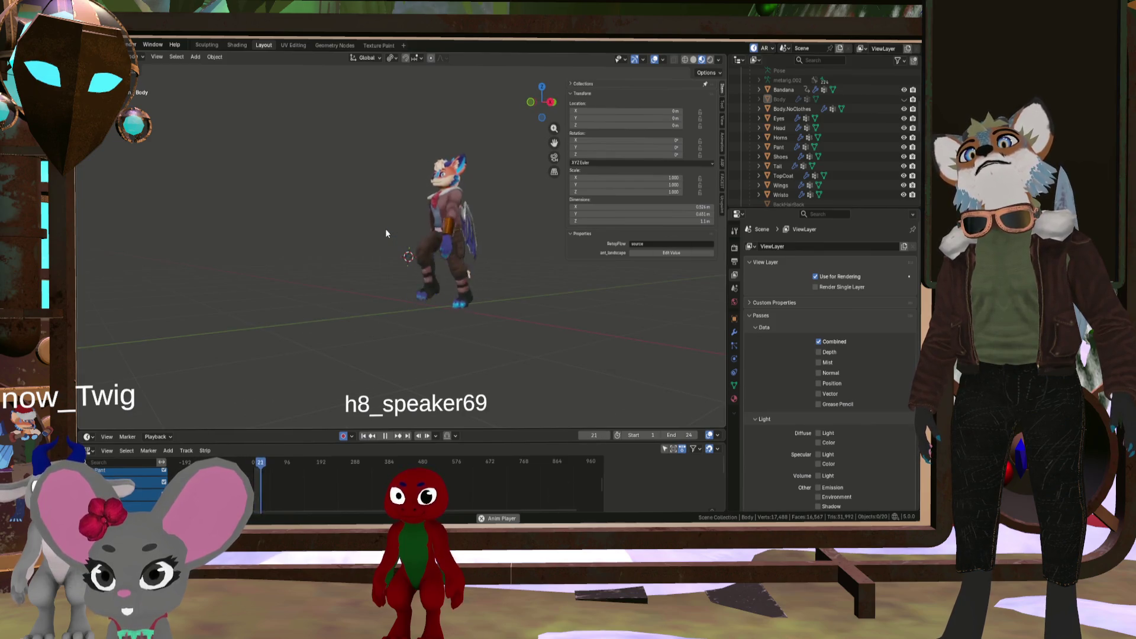
middle_click_drag(385, 228, 450, 236)
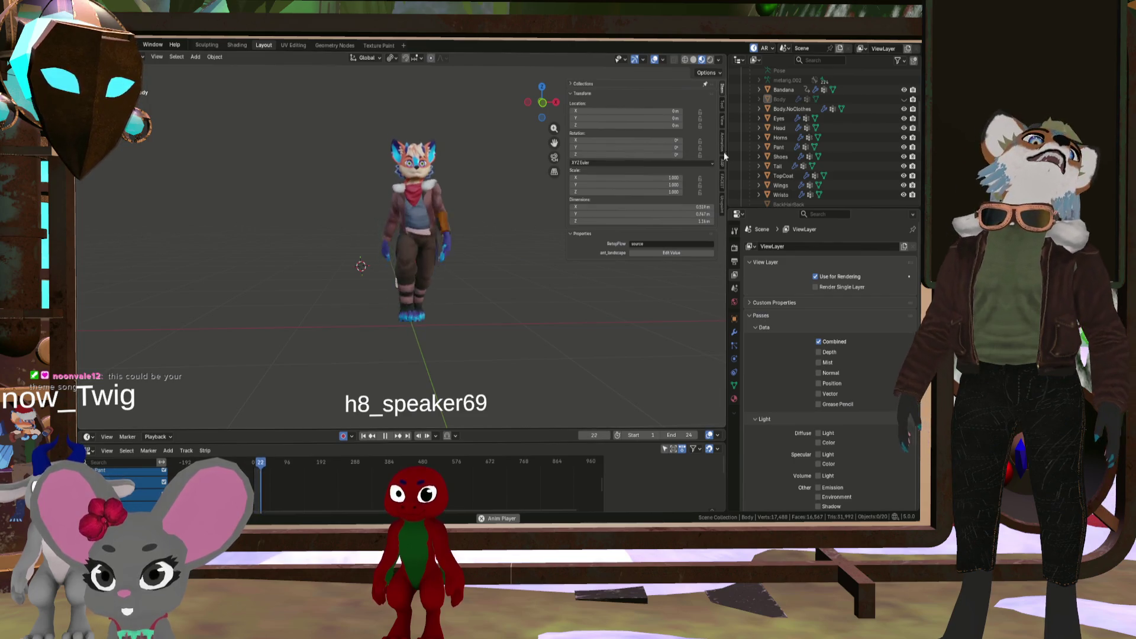
Hide the Bandana and TopCoat again and show the Body mesh
left_click(904, 90)
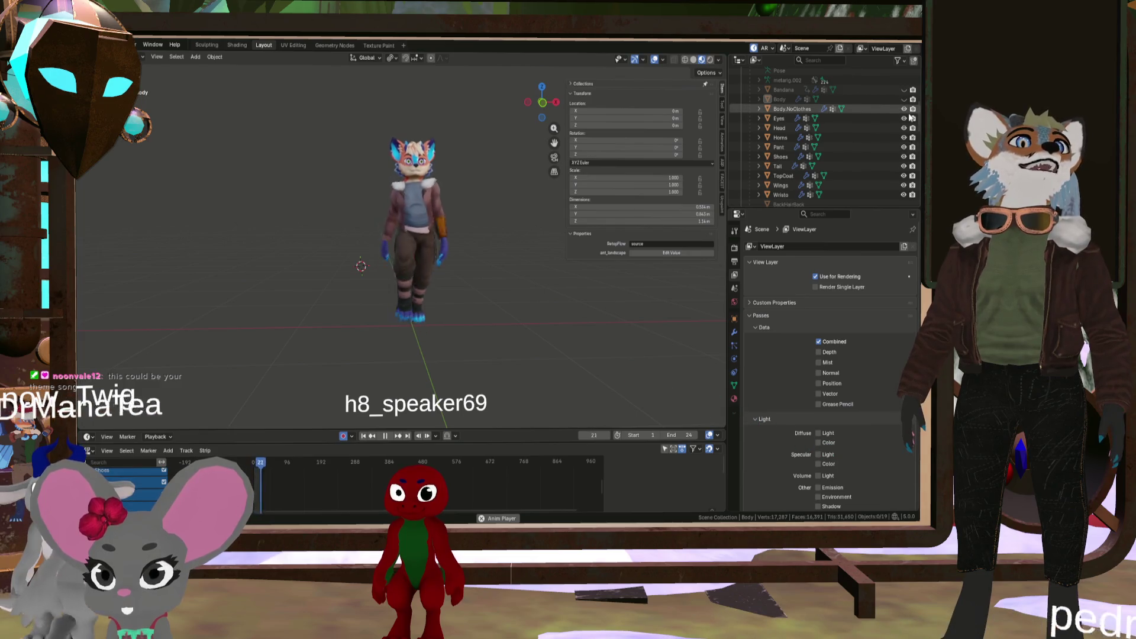
left_click(904, 100)
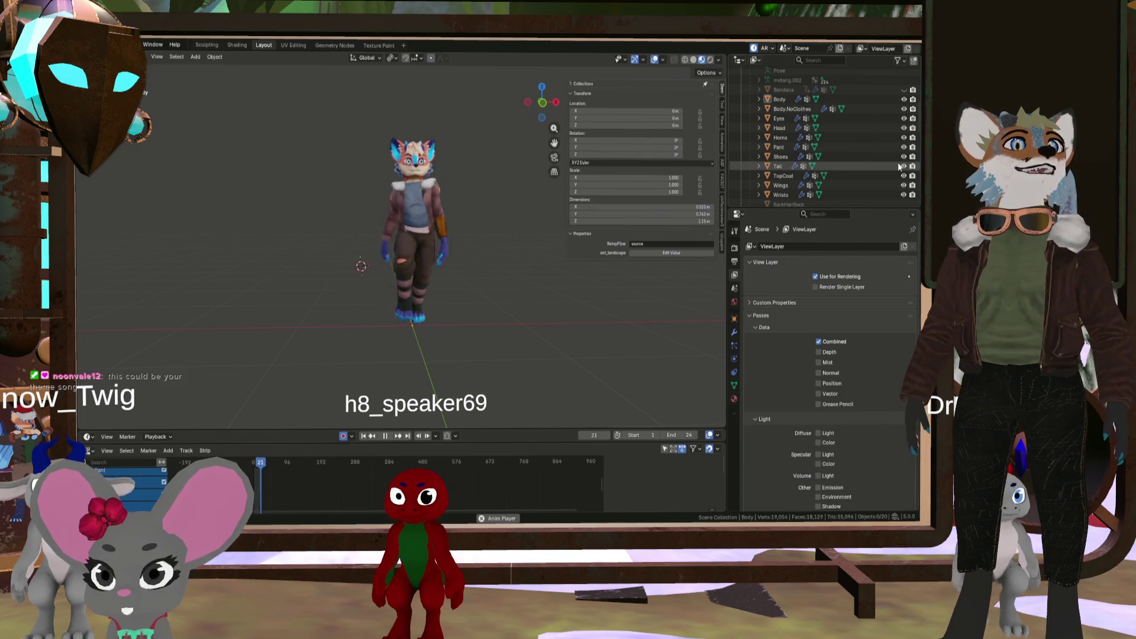
left_click(904, 176)
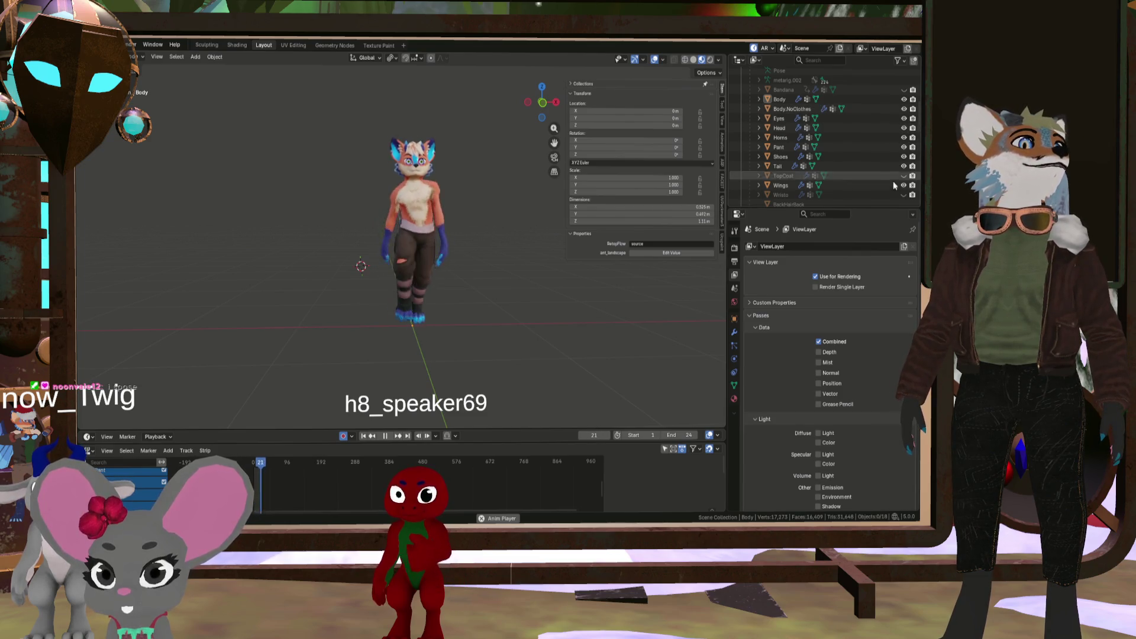
Hide the Pant and Shoes so the character wears only shorts
left_click(903, 146)
left_click(903, 156)
scroll(422, 199, "up", 5)
middle_click_drag(433, 187, 324, 200)
mouse_move(292, 192)
middle_mouse_down()
mouse_move(494, 190)
mouse_move(416, 217)
mouse_move(410, 236)
mouse_move(474, 206)
mouse_move(463, 240)
mouse_move(506, 238)
middle_mouse_up()
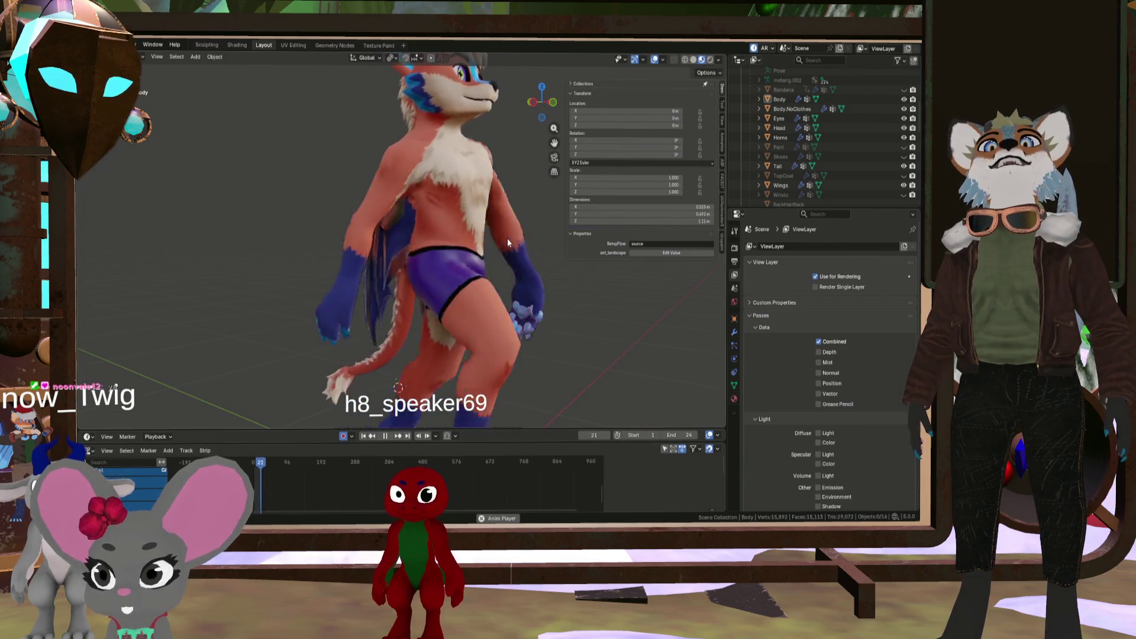
Orbit around the shorts-clad character and stop its animation at frame 8
scroll(506, 238, "down", 5)
mouse_move(495, 262)
middle_mouse_down()
mouse_move(371, 235)
mouse_move(430, 258)
middle_mouse_up()
left_click(389, 436)
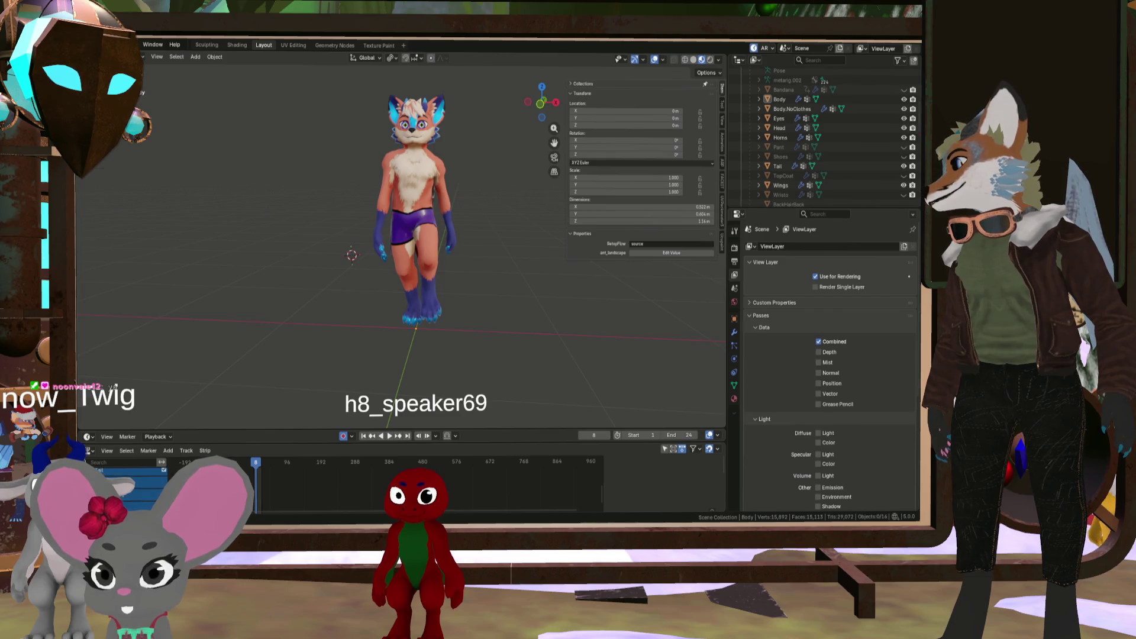
key("alt+Tab")
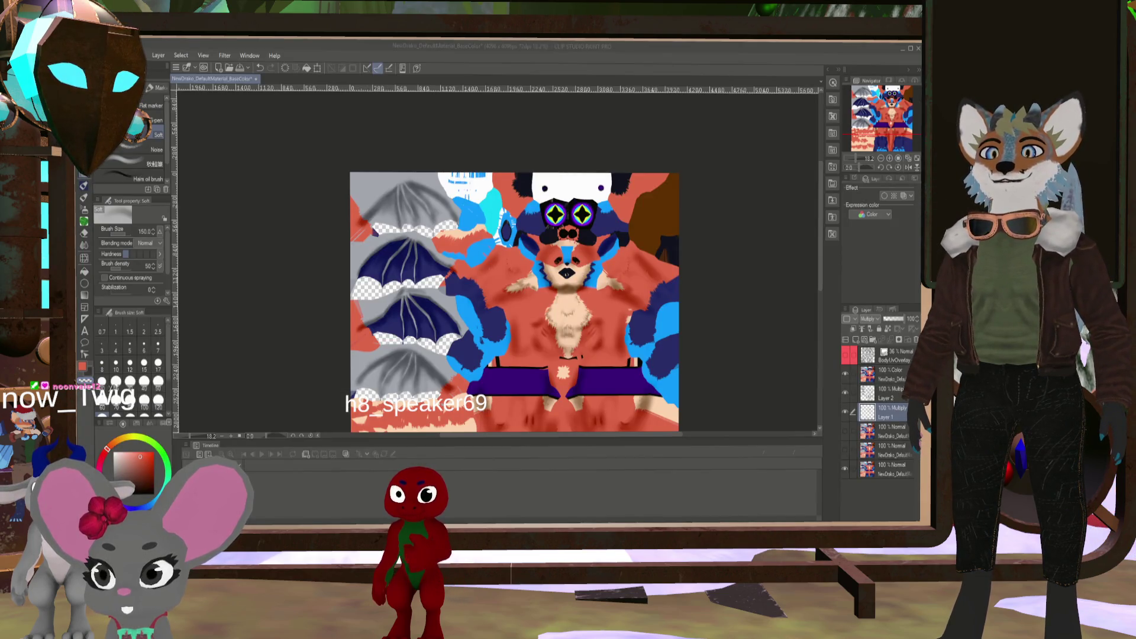
Zoom in on the texture canvas and show the BodyUvOverlay wireframe layer
scroll(572, 402, "down", 2)
scroll(572, 403, "up", 2)
scroll(572, 402, "down", 4)
scroll(572, 402, "up", 1)
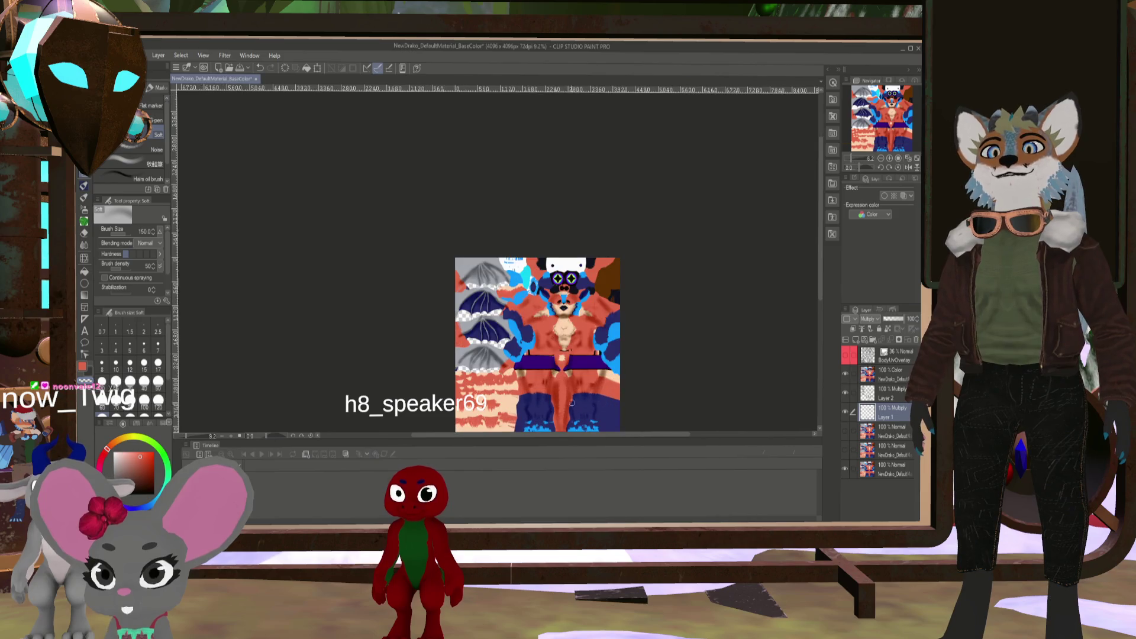
scroll(572, 402, "up", 2)
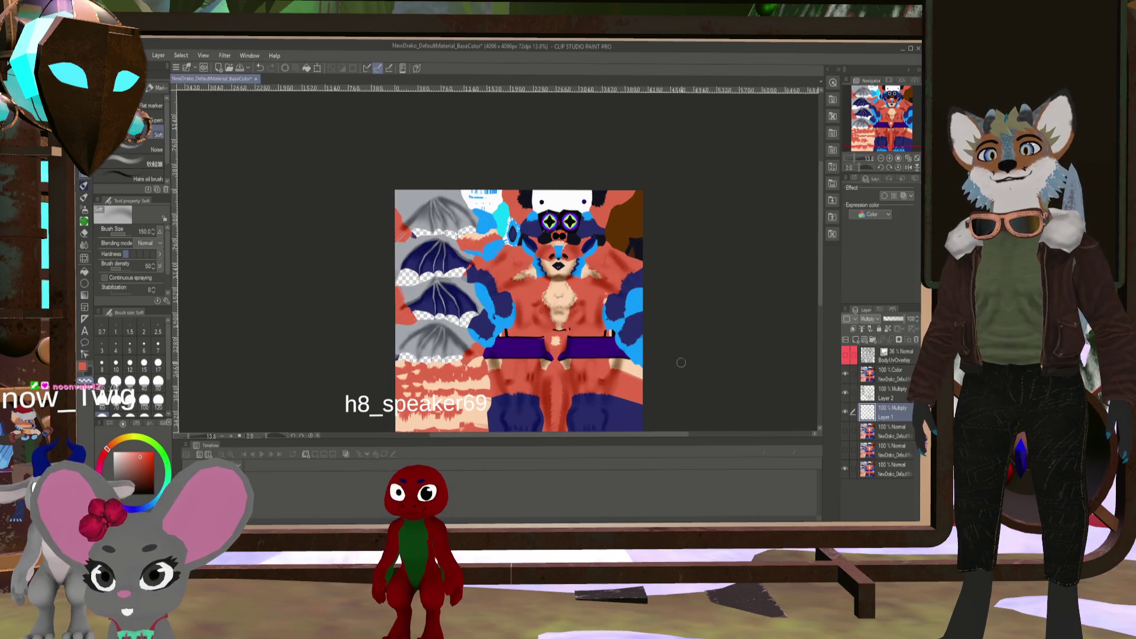
left_click(847, 355)
Check the belly texture, hide the UV grid overlay, zoom out, and return to Blender
scroll(613, 379, "up", 8)
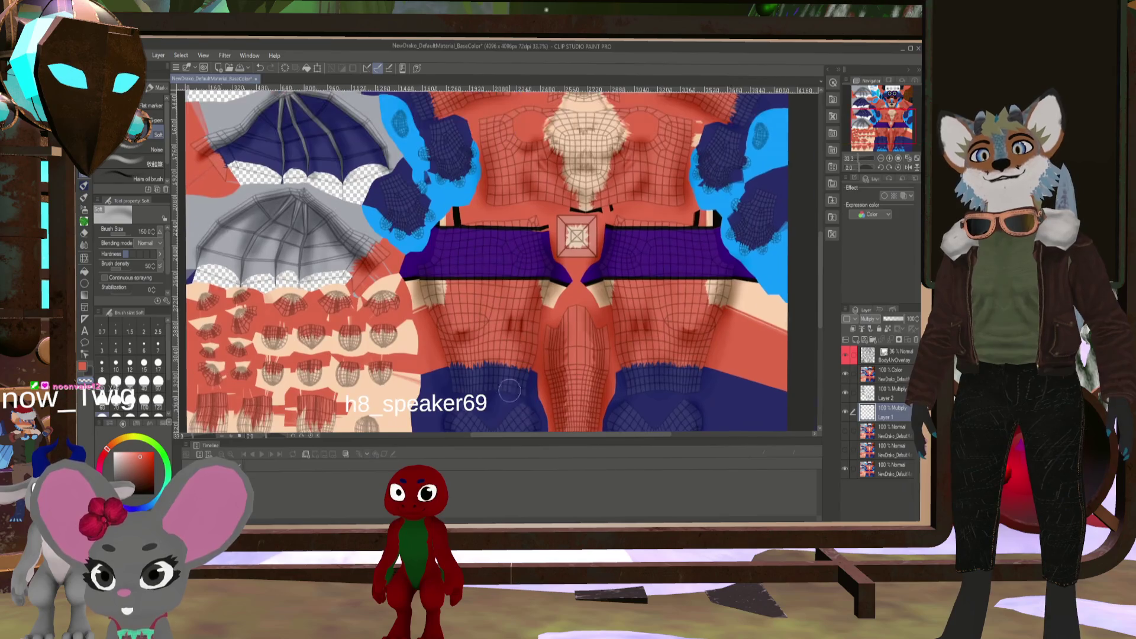
scroll(487, 335, "up", 1)
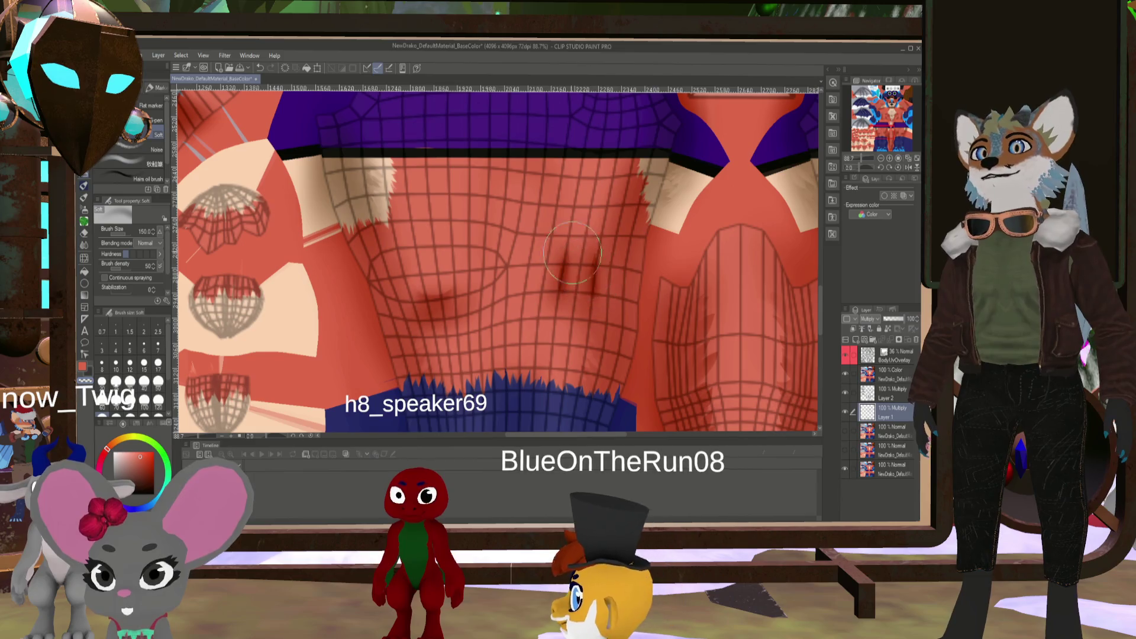
left_click_drag(664, 301, 359, 277)
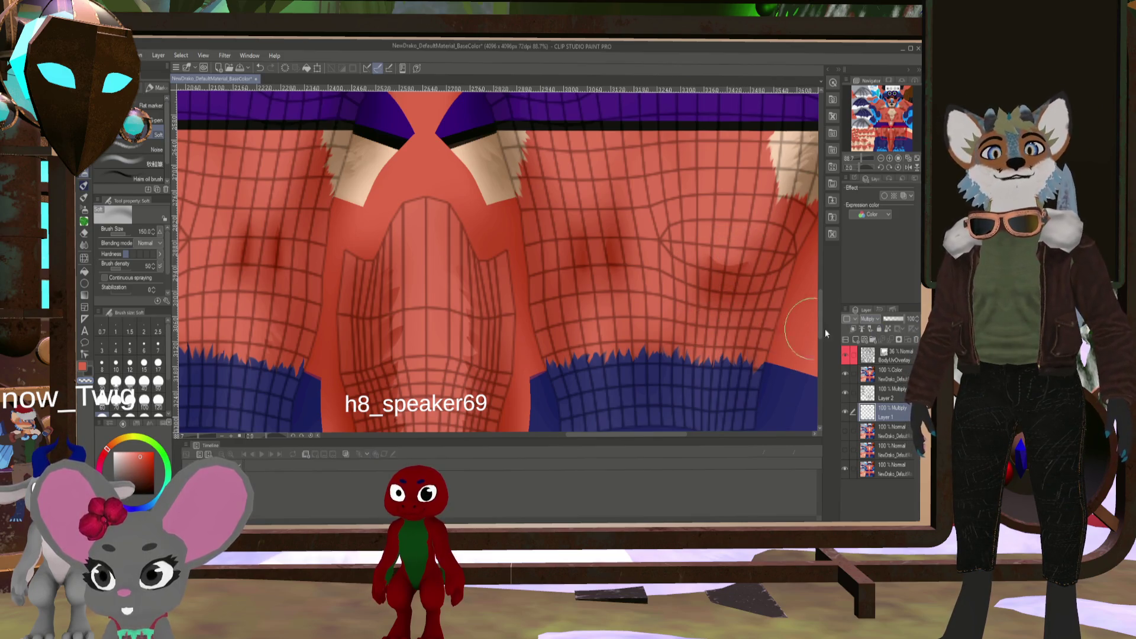
left_click(856, 359)
scroll(731, 312, "down", 3)
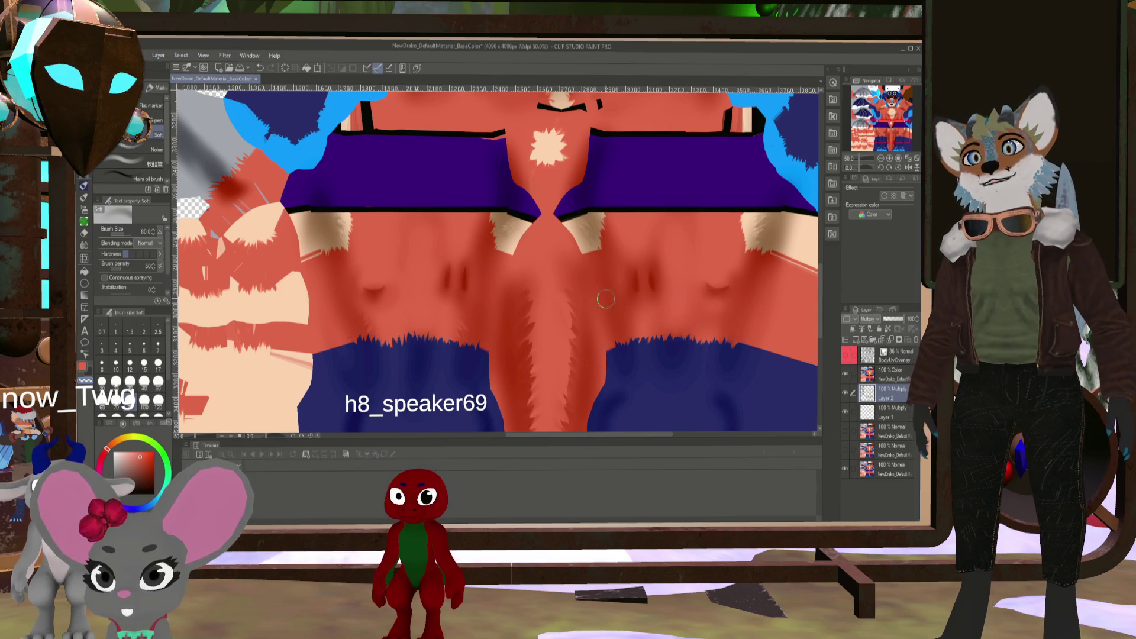
scroll(447, 241, "down", 2)
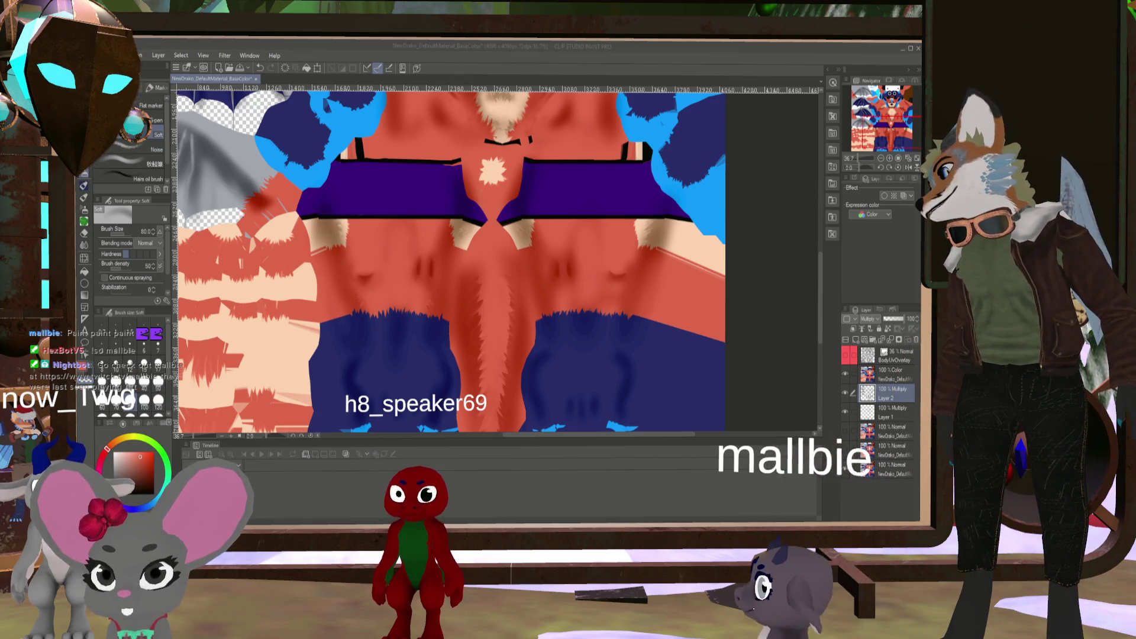
key("alt+Tab")
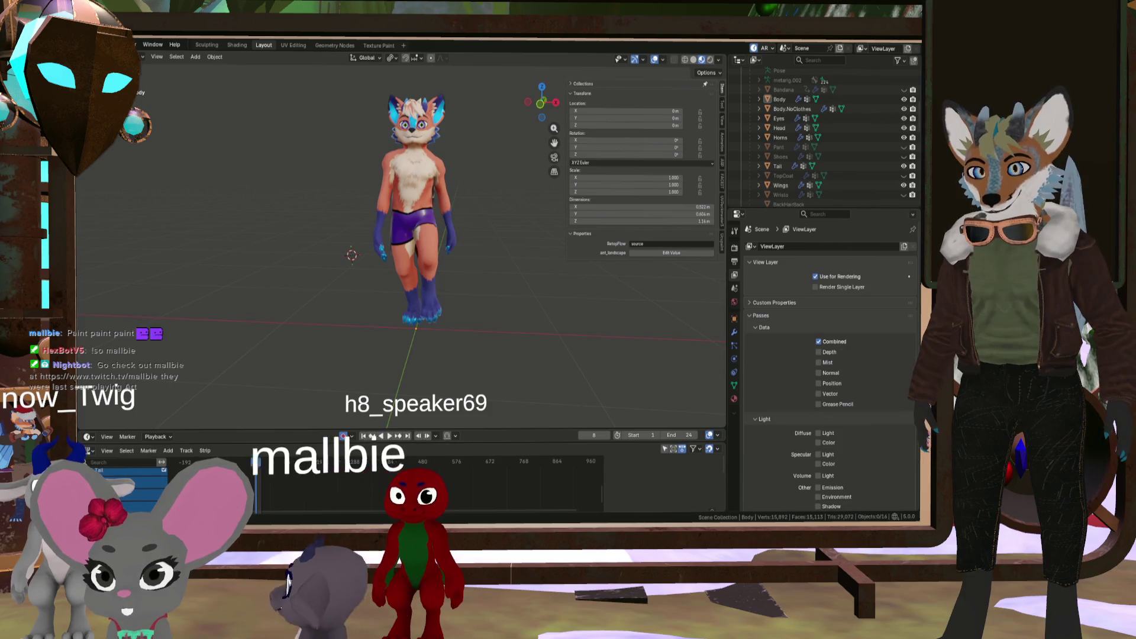
Start the walk animation and frame the avatar large with numpad period
scroll(464, 384, "up", 5)
mouse_move(465, 383)
middle_mouse_down()
mouse_move(402, 282)
mouse_move(411, 262)
mouse_move(374, 267)
mouse_move(400, 328)
mouse_move(392, 305)
mouse_move(297, 289)
mouse_move(208, 296)
mouse_move(249, 306)
mouse_move(157, 309)
mouse_move(207, 295)
mouse_move(162, 293)
mouse_move(422, 324)
middle_mouse_up()
left_click(388, 435)
scroll(244, 241, "down", 3)
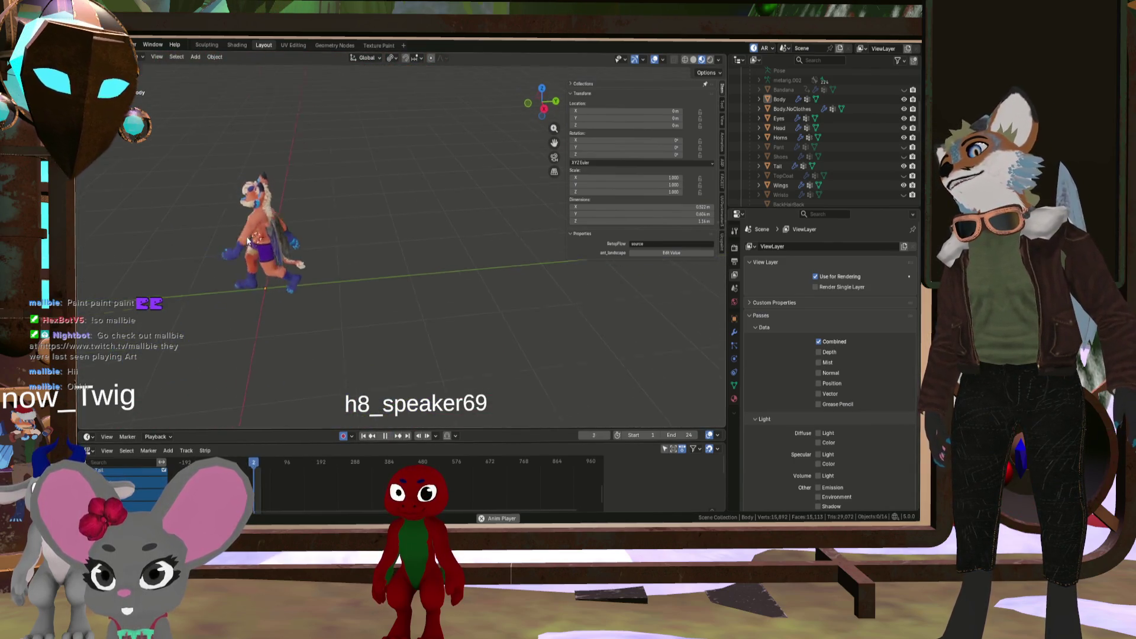
key("KP_Decimal")
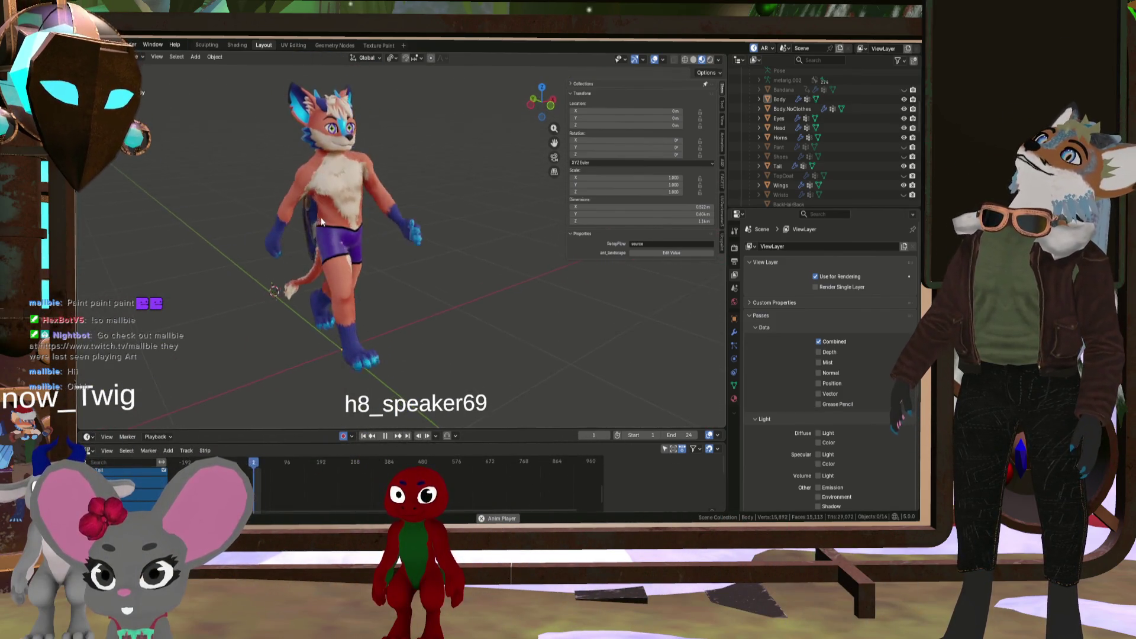
Orbit around the walking avatar to see its wings, front and angled side
middle_click_drag(316, 227, 260, 219)
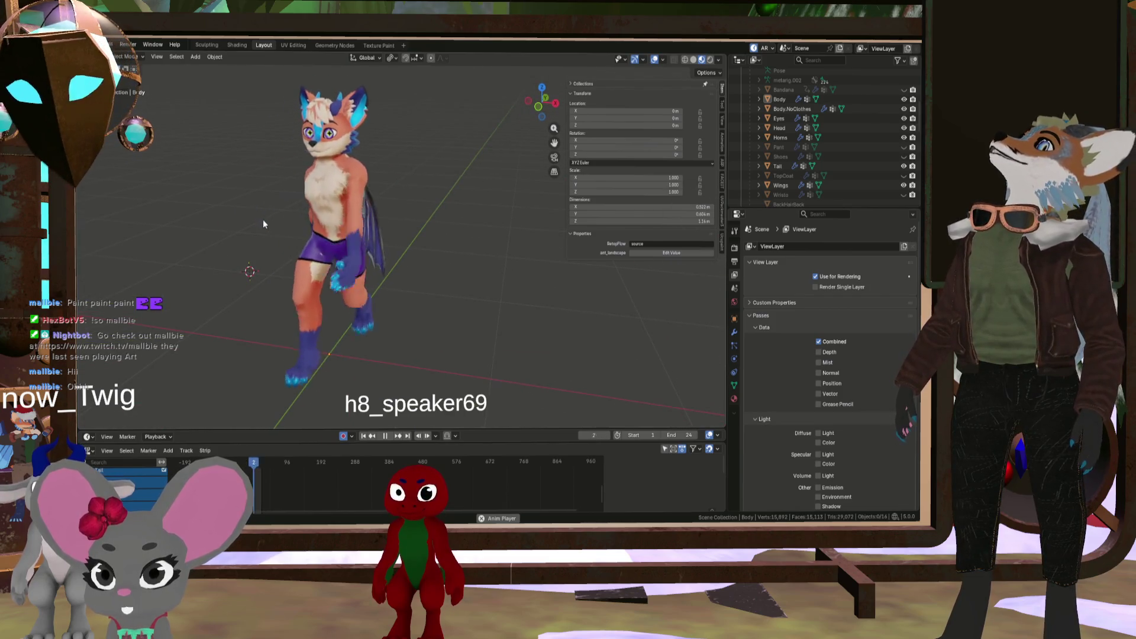
mouse_move(182, 225)
middle_mouse_down()
mouse_move(414, 287)
mouse_move(387, 276)
middle_mouse_up()
scroll(364, 279, "down", 2)
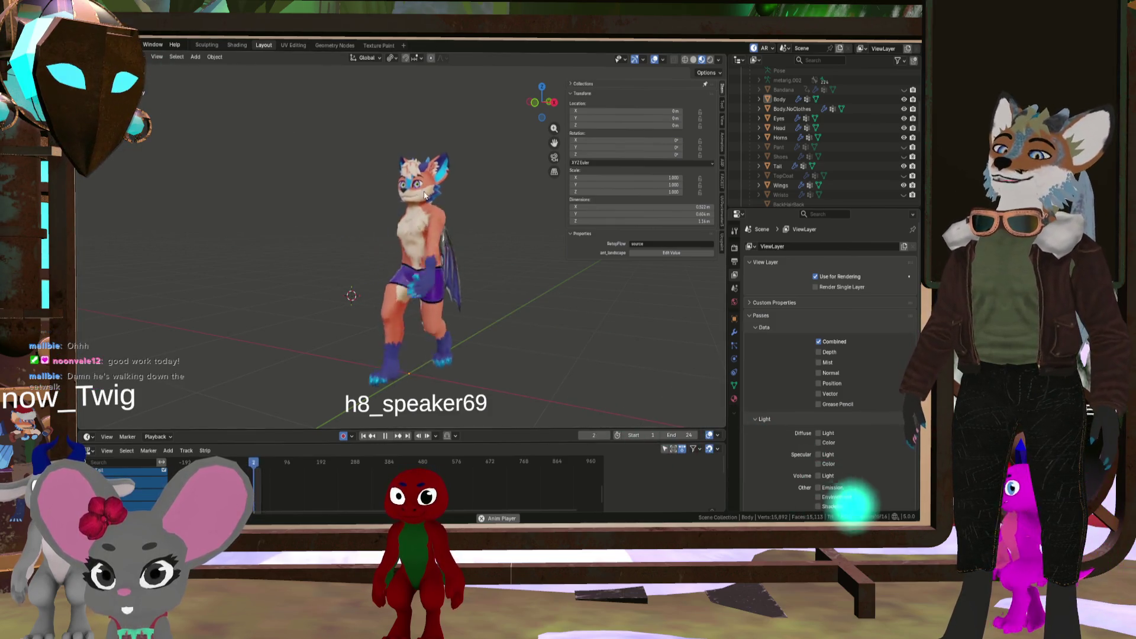
mouse_move(400, 310)
middle_mouse_down()
mouse_move(360, 322)
mouse_move(405, 336)
mouse_move(387, 278)
mouse_move(423, 318)
mouse_move(317, 313)
mouse_move(341, 325)
mouse_move(253, 326)
mouse_move(353, 330)
mouse_move(313, 343)
middle_mouse_up()
scroll(302, 338, "up", 4)
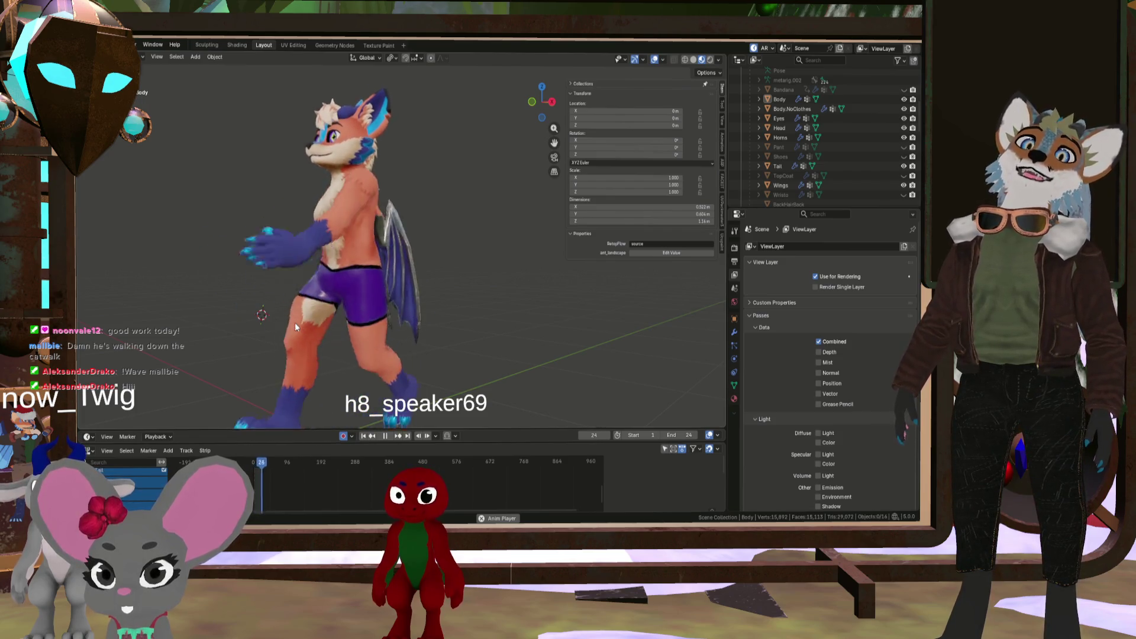
scroll(294, 322, "down", 3)
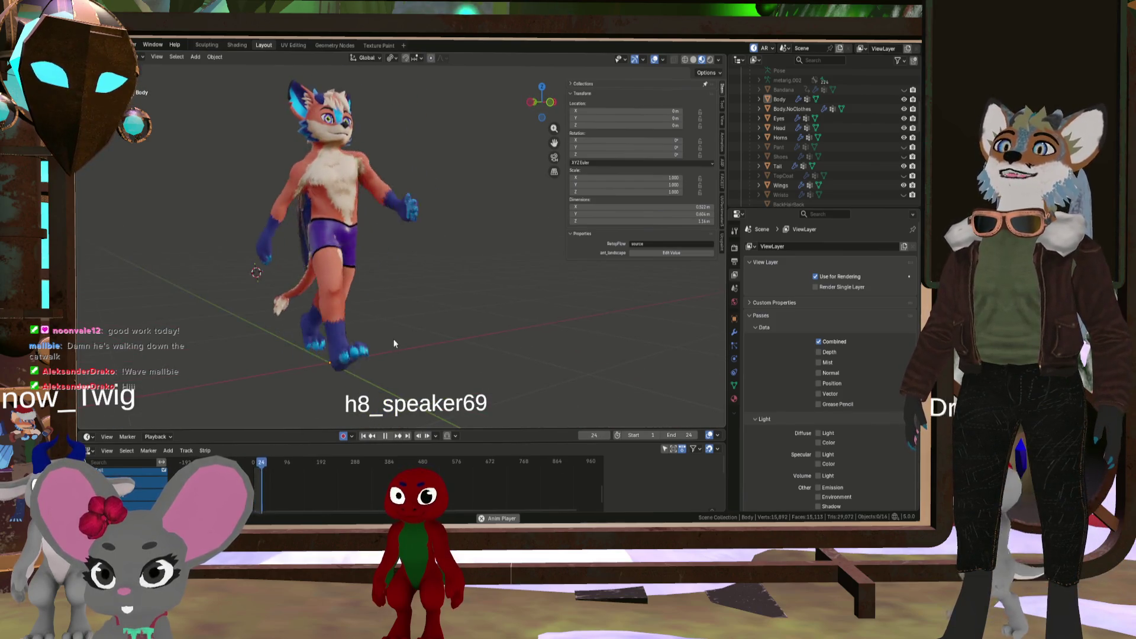
middle_click_drag(414, 343, 322, 333)
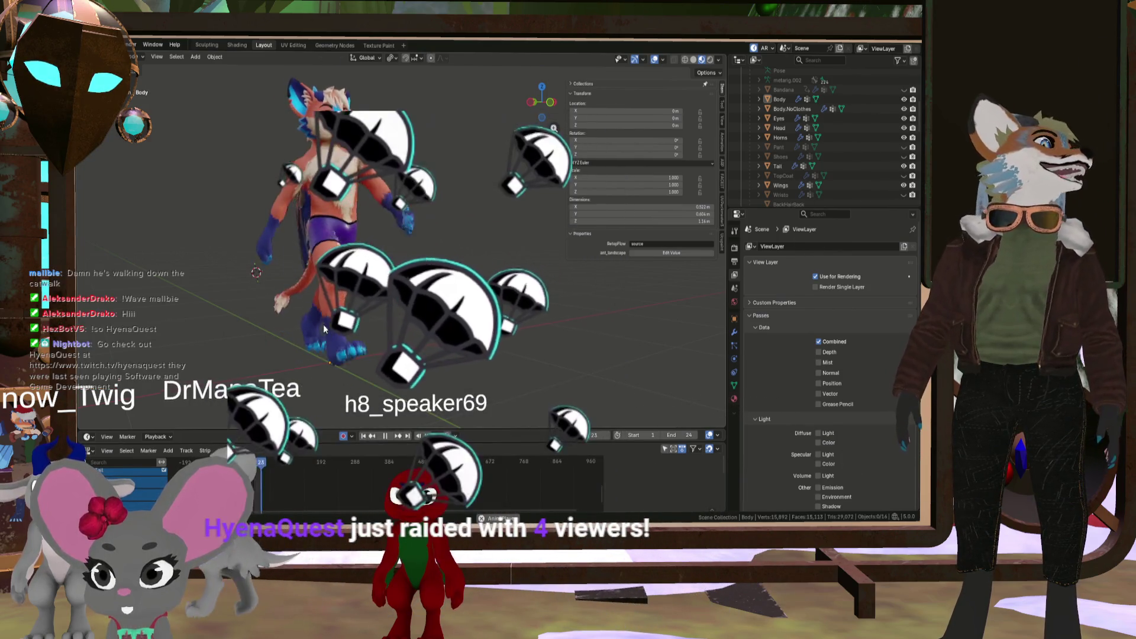
scroll(213, 254, "up", 3)
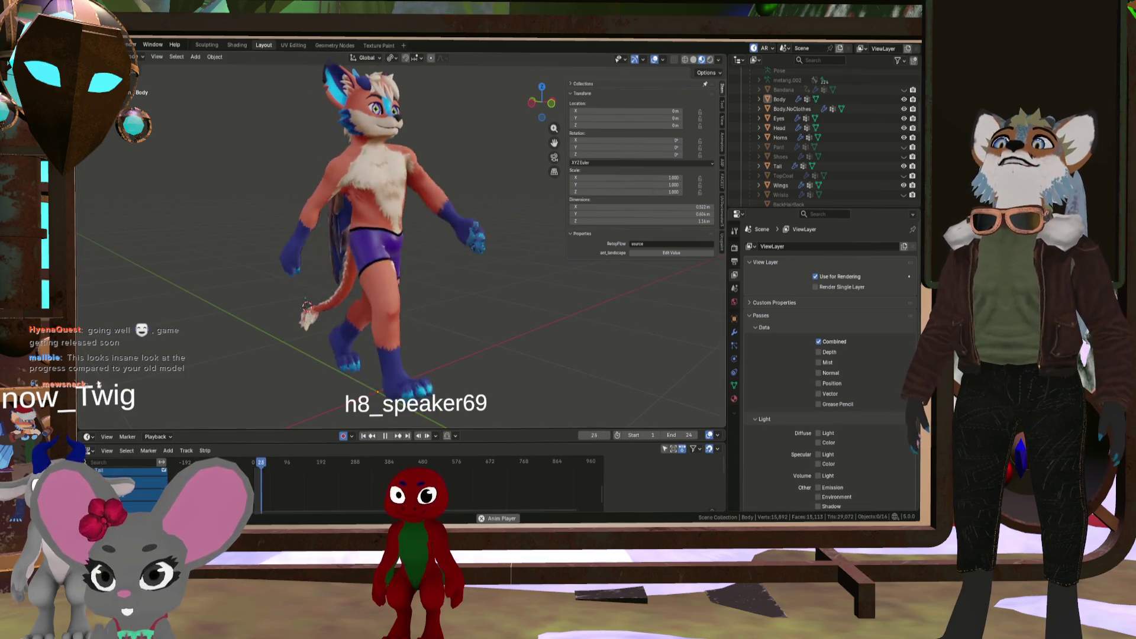
Orbit to the avatar's front and make Wristo and TopCoat visible in the Outliner
scroll(414, 236, "down", 3)
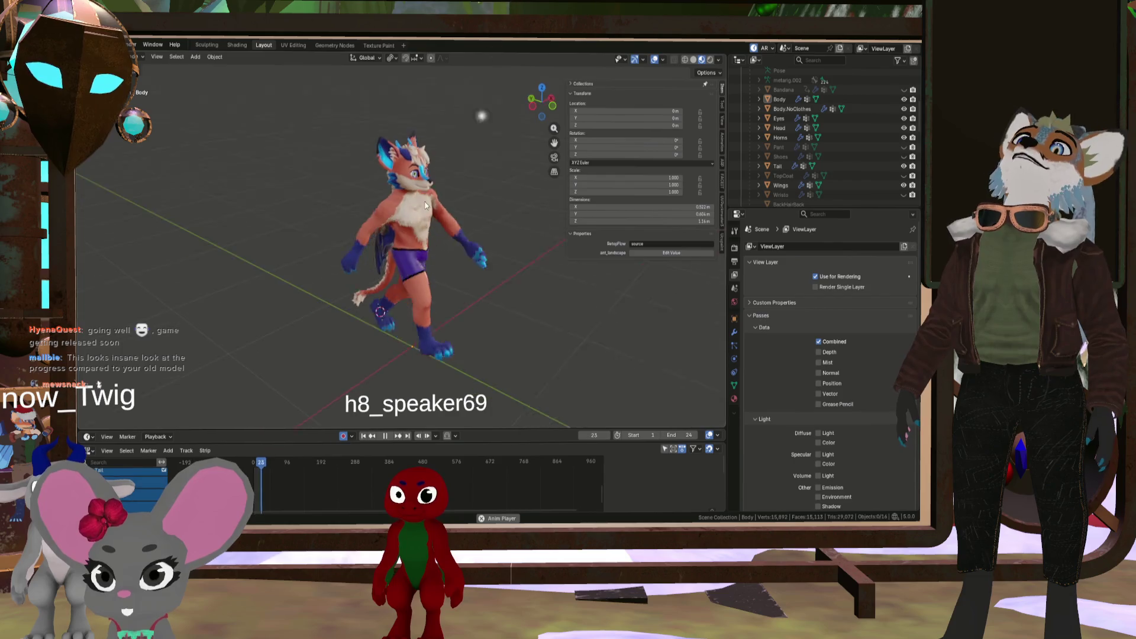
scroll(424, 205, "up", 3)
middle_click_drag(363, 180, 387, 197)
scroll(387, 197, "down", 4)
scroll(460, 260, "up", 2)
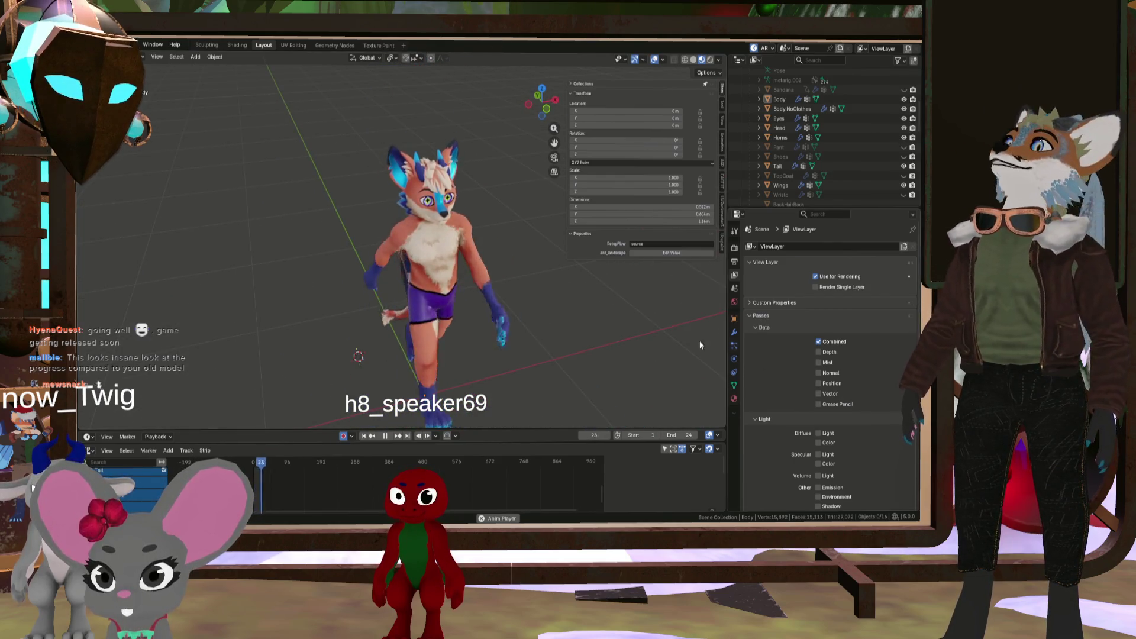
middle_click_drag(538, 348, 573, 360)
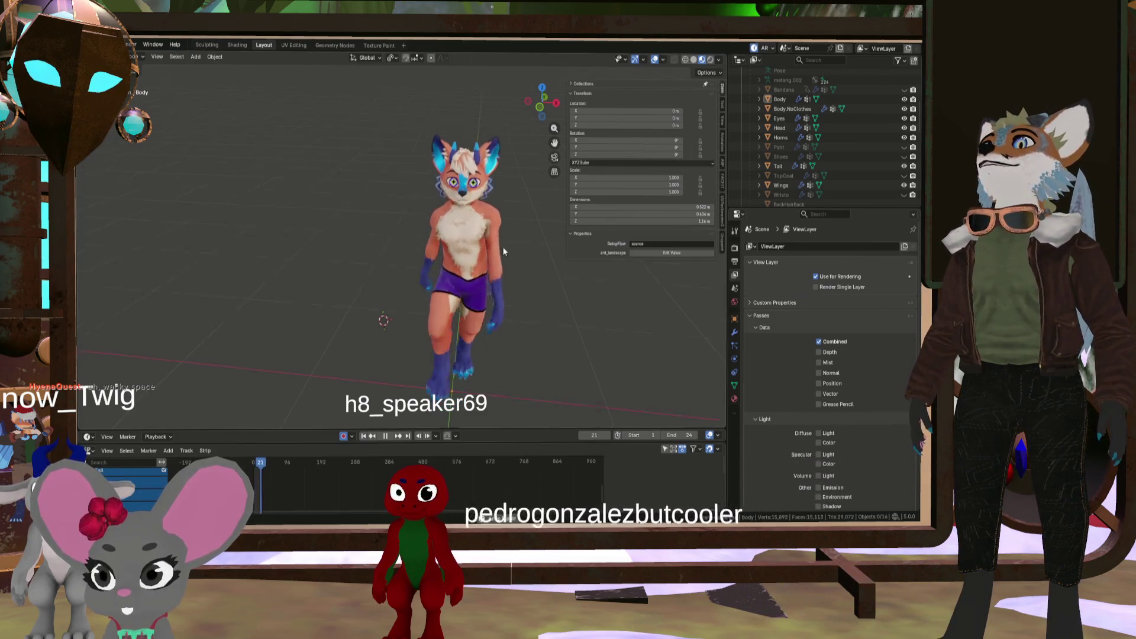
scroll(490, 301, "up", 3)
mouse_move(557, 306)
middle_mouse_down()
mouse_move(484, 308)
mouse_move(667, 291)
middle_mouse_up()
scroll(484, 308, "down", 3)
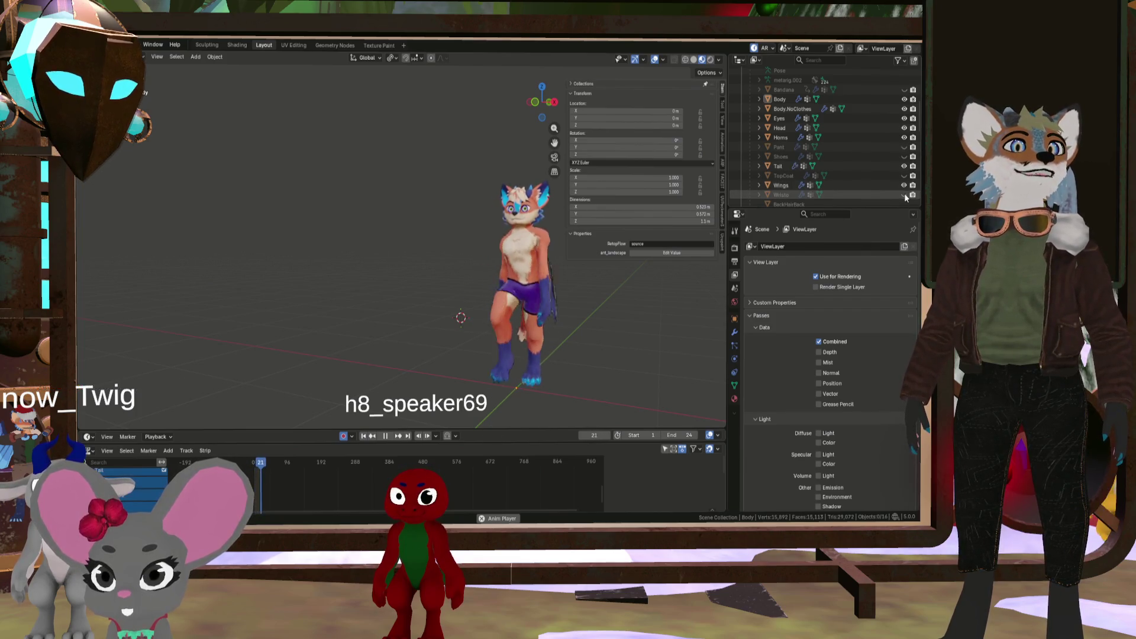
left_click_drag(904, 195, 904, 175)
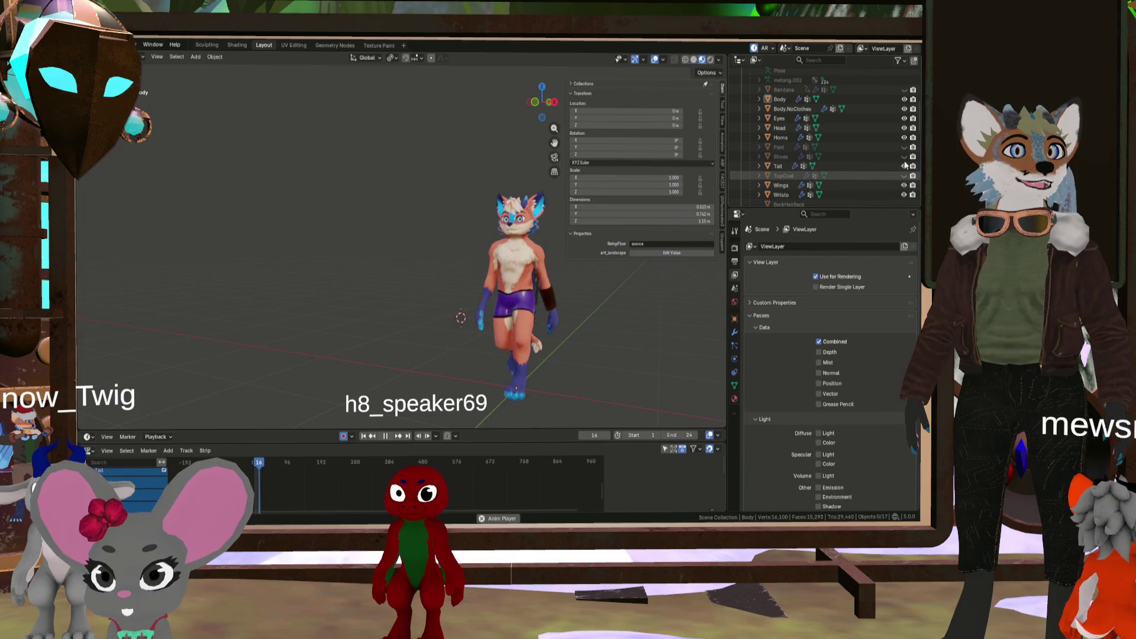
Hide the Body mesh and orbit to view the clothed character from the front
left_click(904, 98)
mouse_move(488, 299)
middle_mouse_down()
mouse_move(521, 306)
mouse_move(498, 300)
middle_mouse_up()
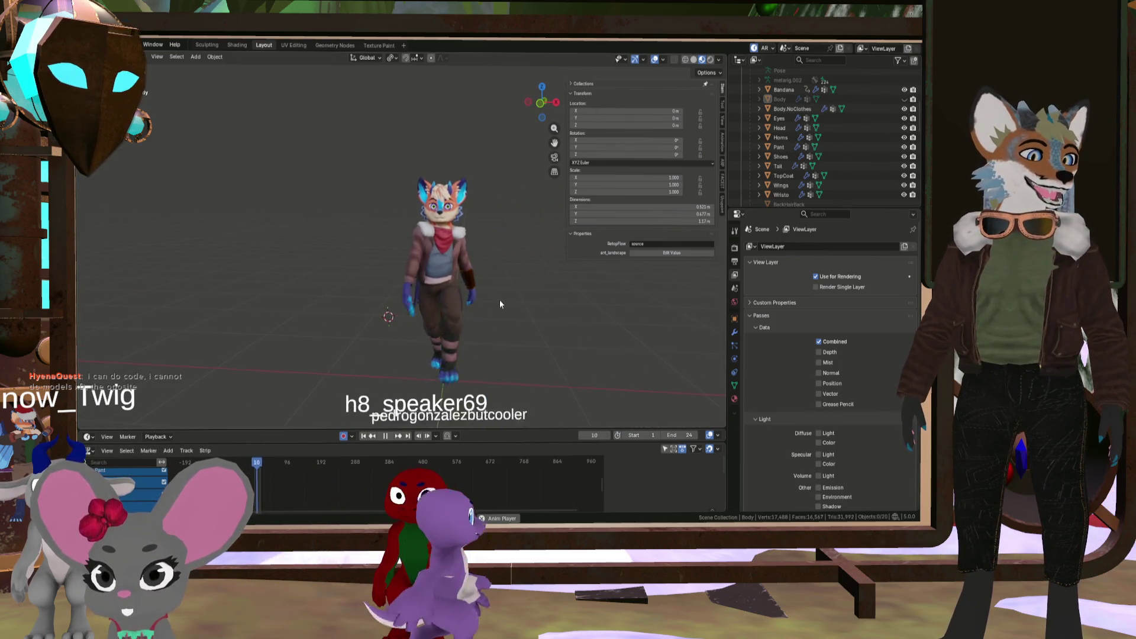
scroll(528, 297, "up", 2)
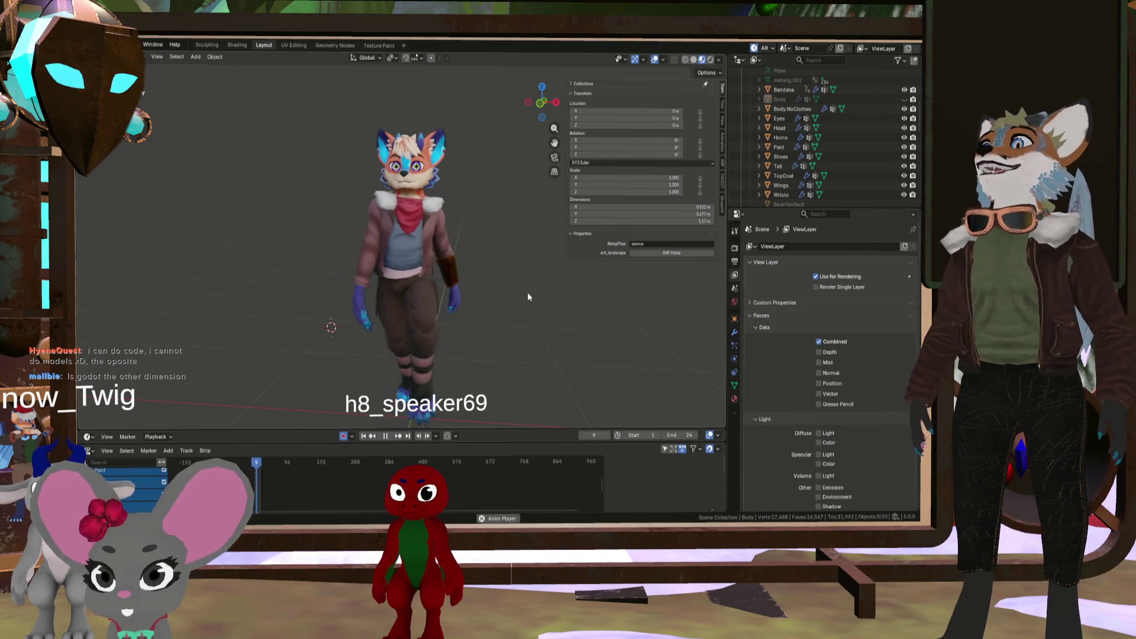
middle_click_drag(510, 297, 482, 325)
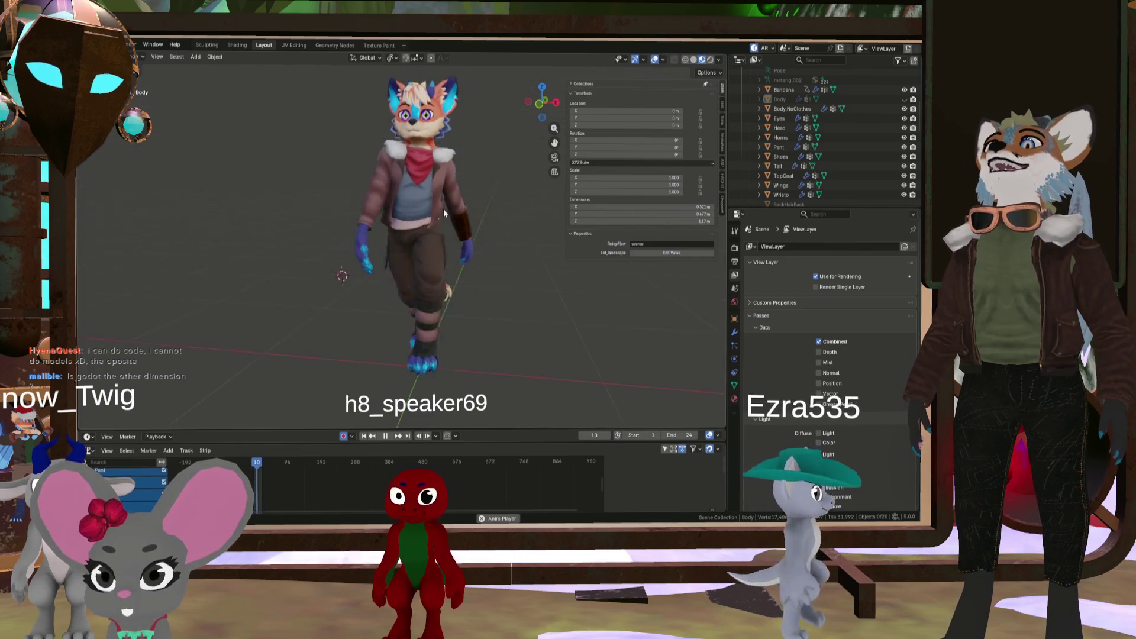
middle_click_drag(443, 210, 450, 237)
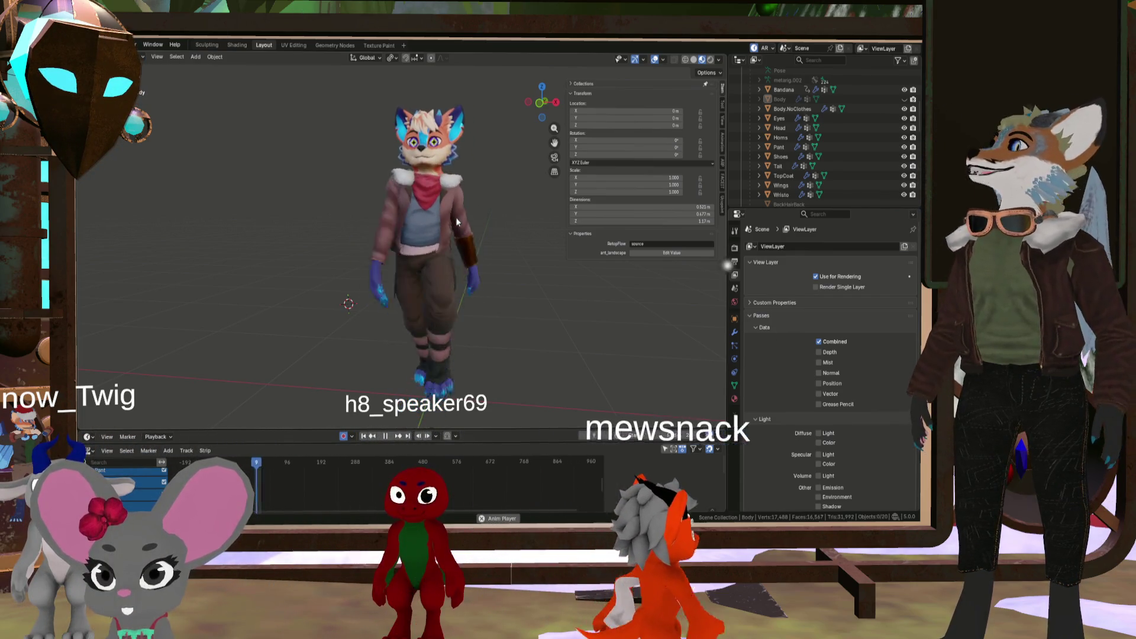
Select the top coat, inspect its back and sides, then deselect it
left_click(445, 216)
mouse_move(445, 216)
middle_mouse_down()
mouse_move(304, 197)
mouse_move(386, 234)
middle_mouse_up()
scroll(378, 242, "up", 5)
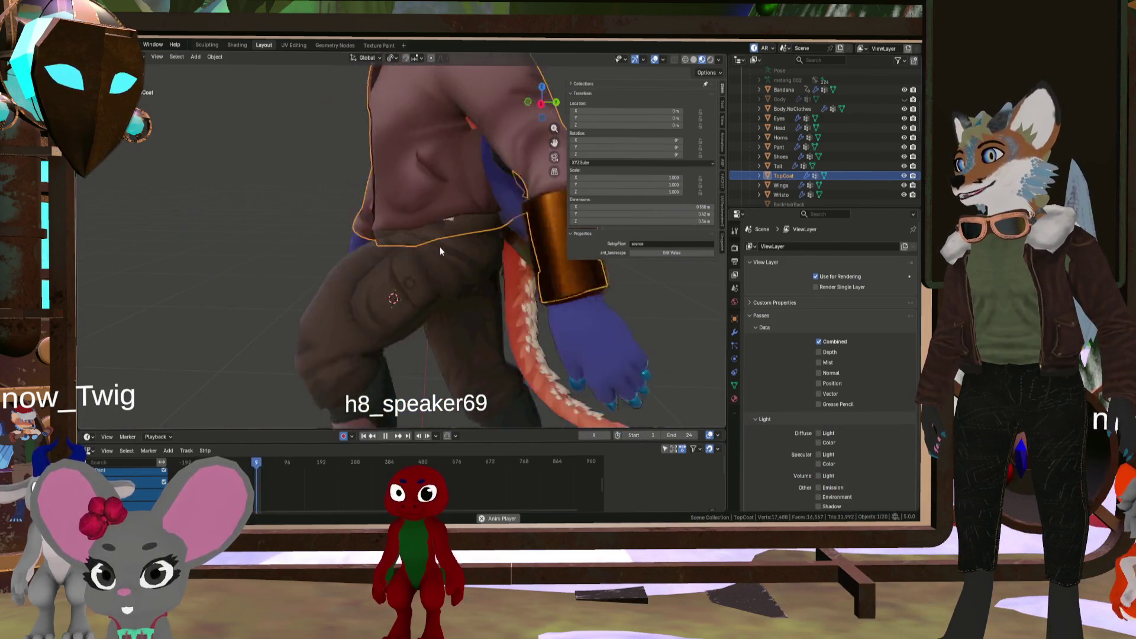
scroll(436, 247, "down", 5)
scroll(414, 241, "down", 5)
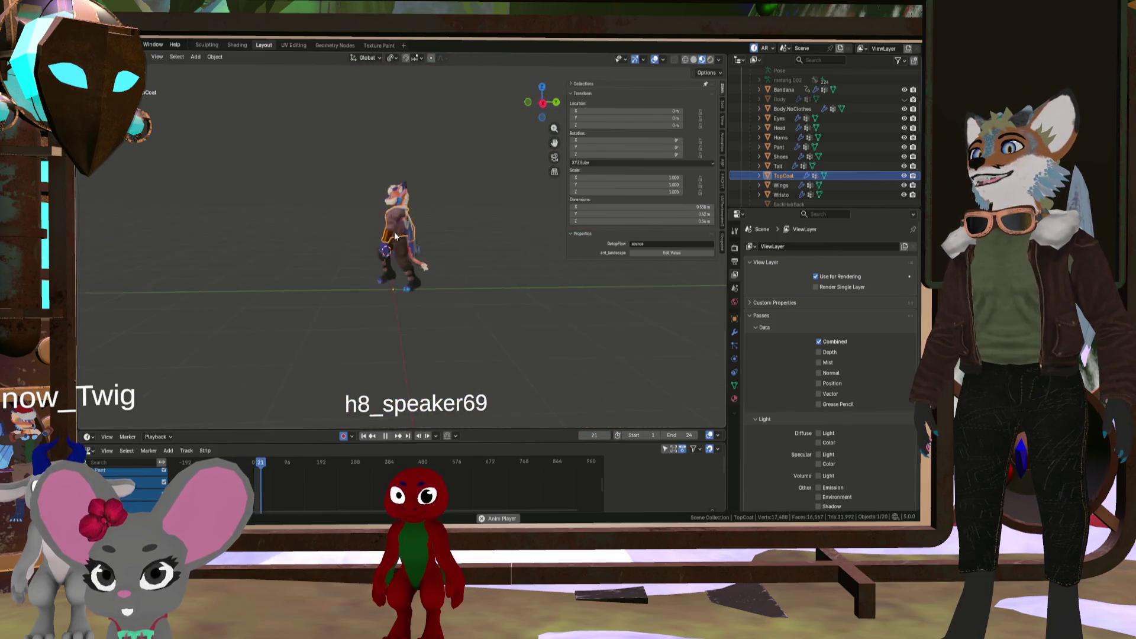
left_click(437, 228)
scroll(378, 215, "up", 3)
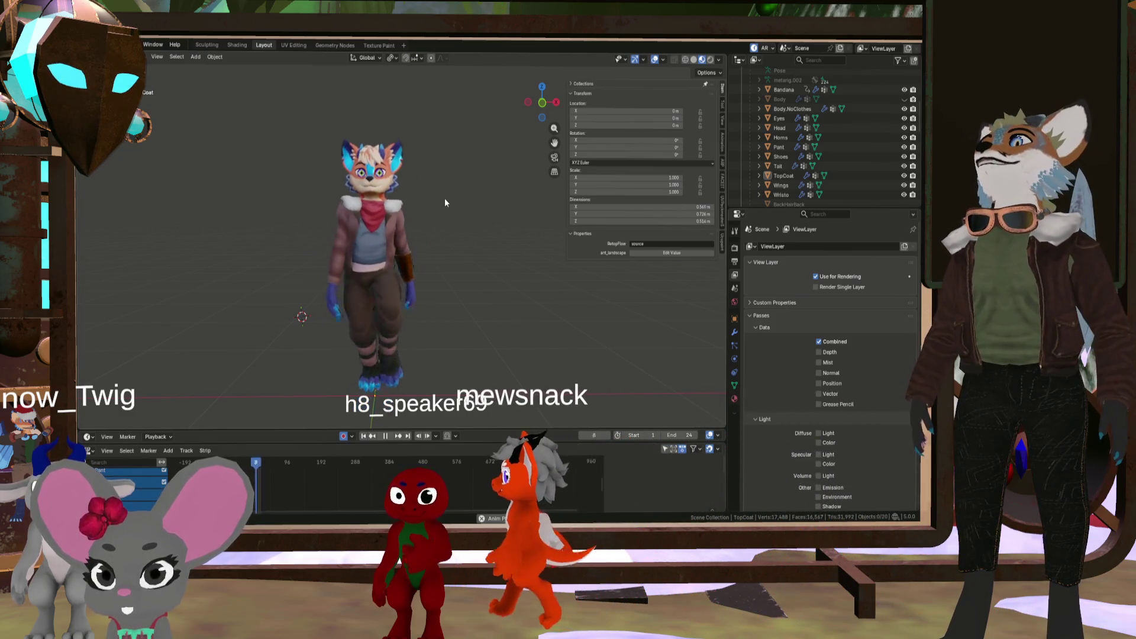
mouse_move(388, 228)
middle_mouse_down()
mouse_move(338, 228)
mouse_move(408, 231)
mouse_move(501, 188)
middle_mouse_up()
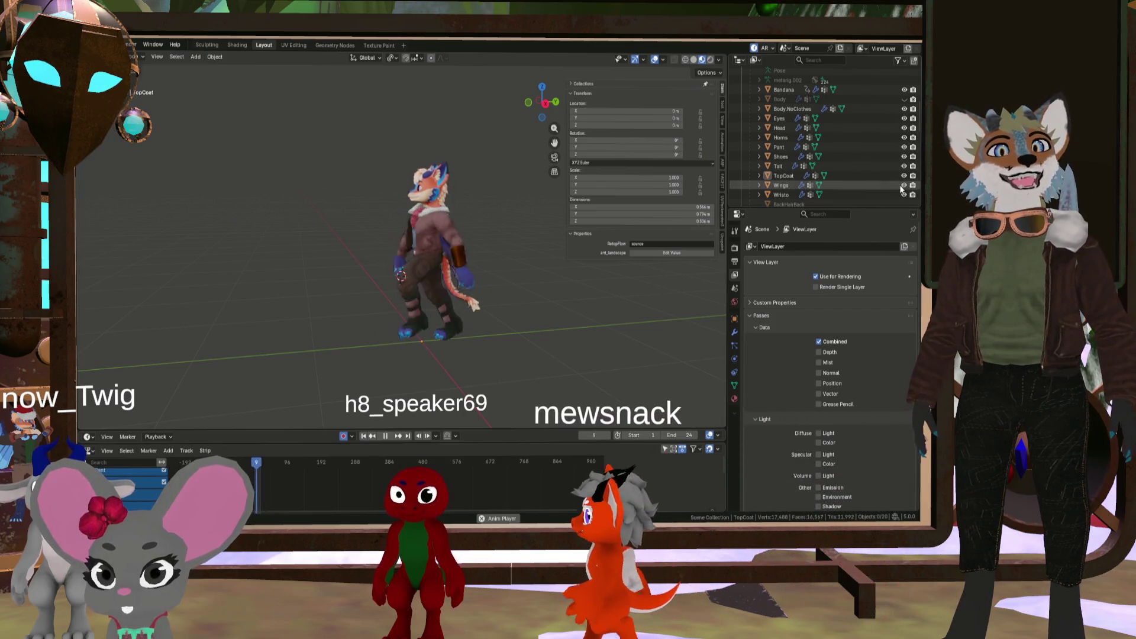
Hide the TopCoat with H and show the Body mesh again
key("h")
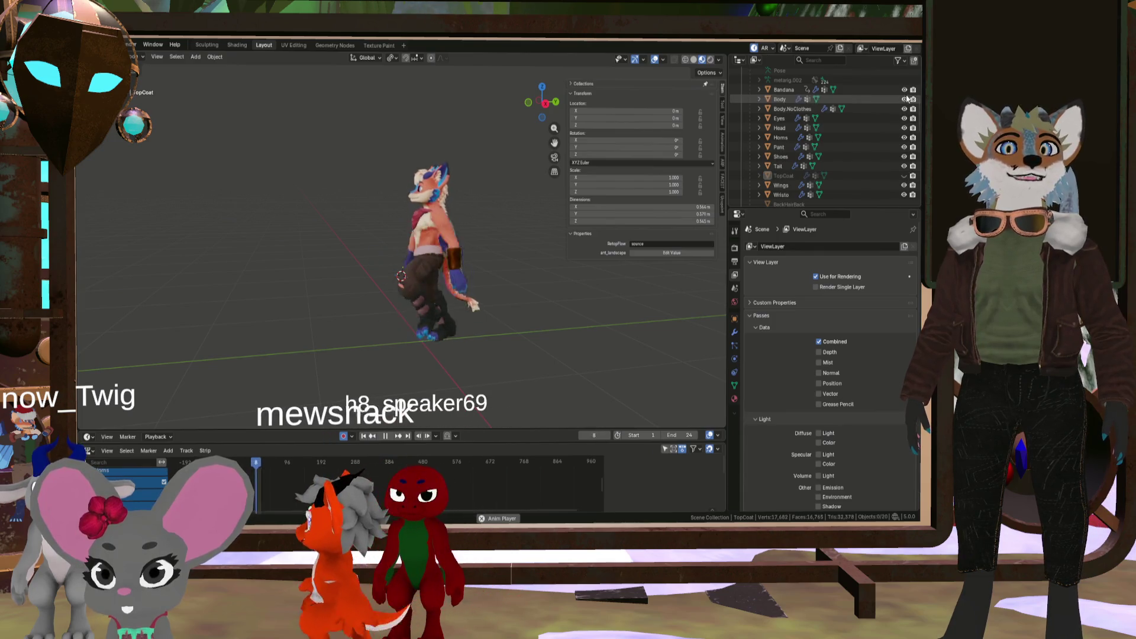
left_click(904, 98)
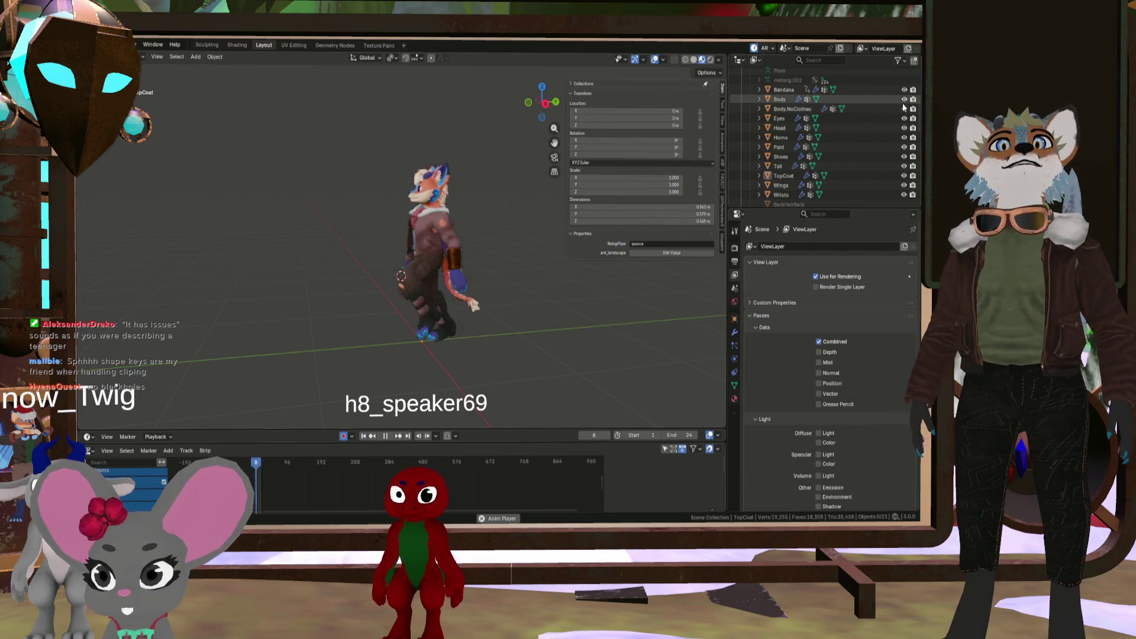
mouse_move(555, 220)
middle_mouse_down()
mouse_move(491, 281)
mouse_move(476, 270)
mouse_move(500, 270)
middle_mouse_up()
scroll(477, 270, "down", 2)
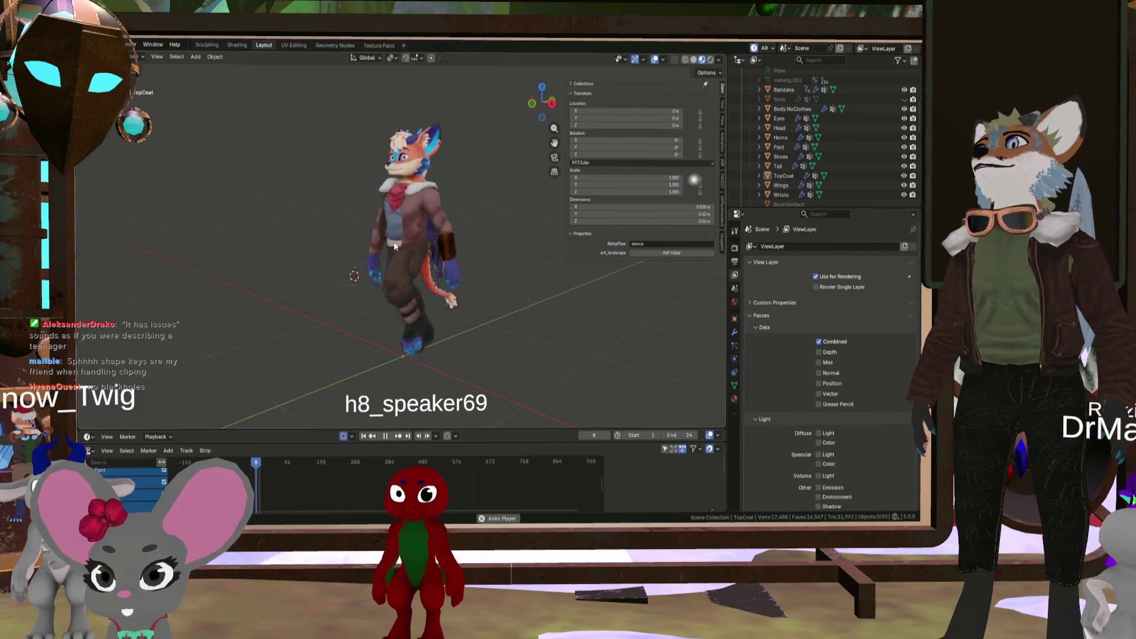
scroll(374, 251, "down", 3)
View the character from behind and front, then make the metarig armature visible
scroll(321, 234, "up", 4)
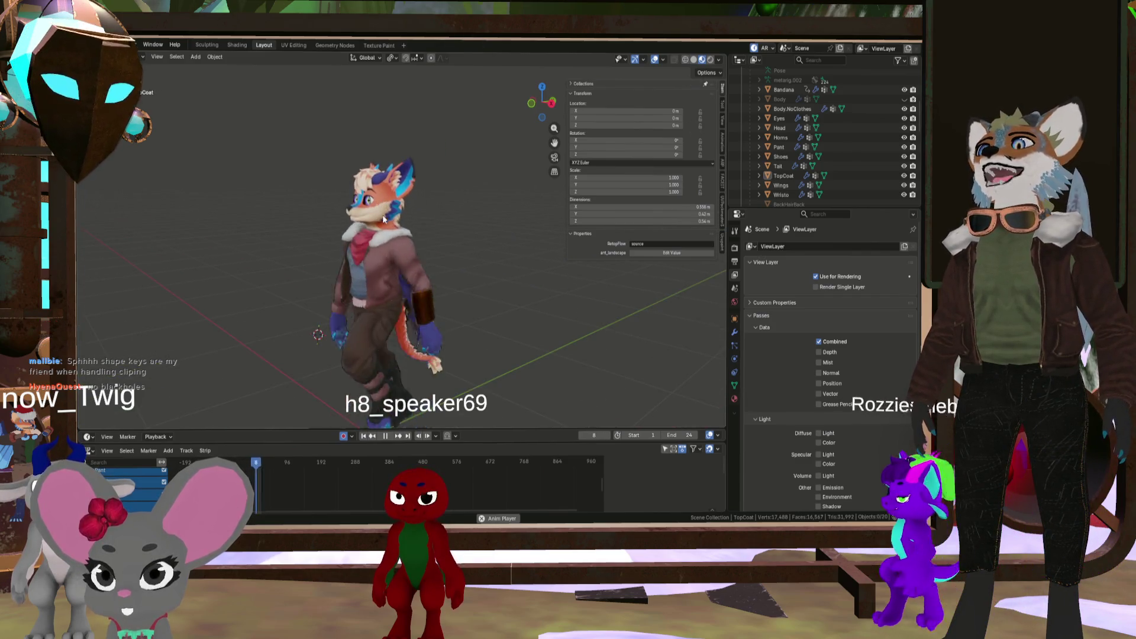
mouse_move(417, 214)
middle_mouse_down()
mouse_move(346, 229)
mouse_move(544, 212)
middle_mouse_up()
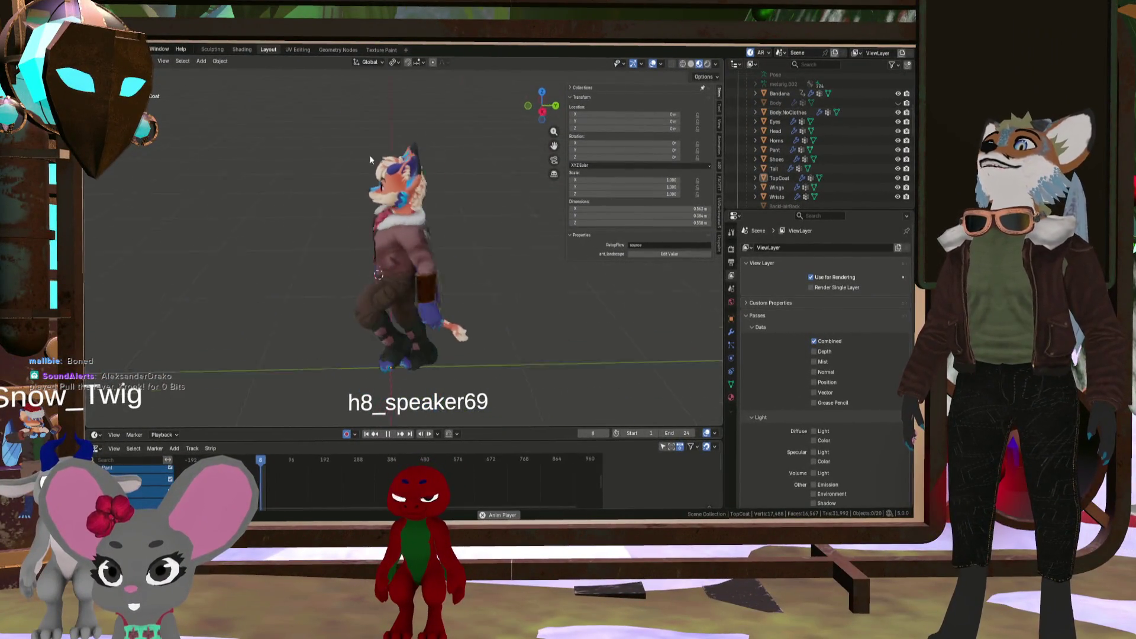
mouse_move(369, 155)
middle_mouse_down()
mouse_move(308, 154)
mouse_move(357, 165)
mouse_move(385, 262)
mouse_move(402, 222)
middle_mouse_up()
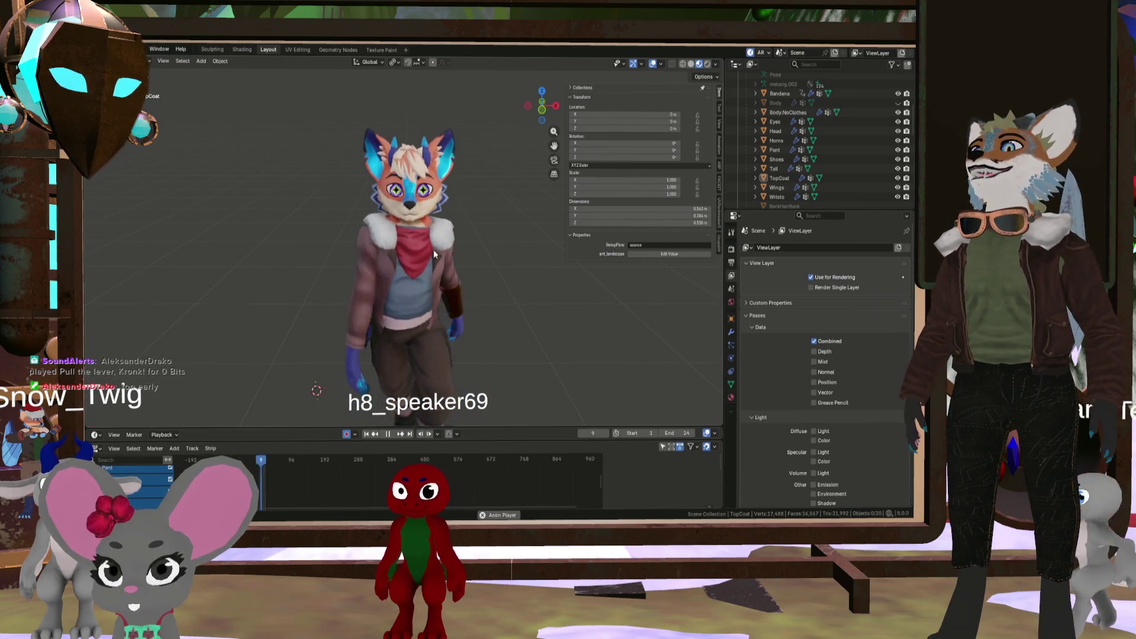
scroll(822, 100, "up", 2)
left_click(898, 75)
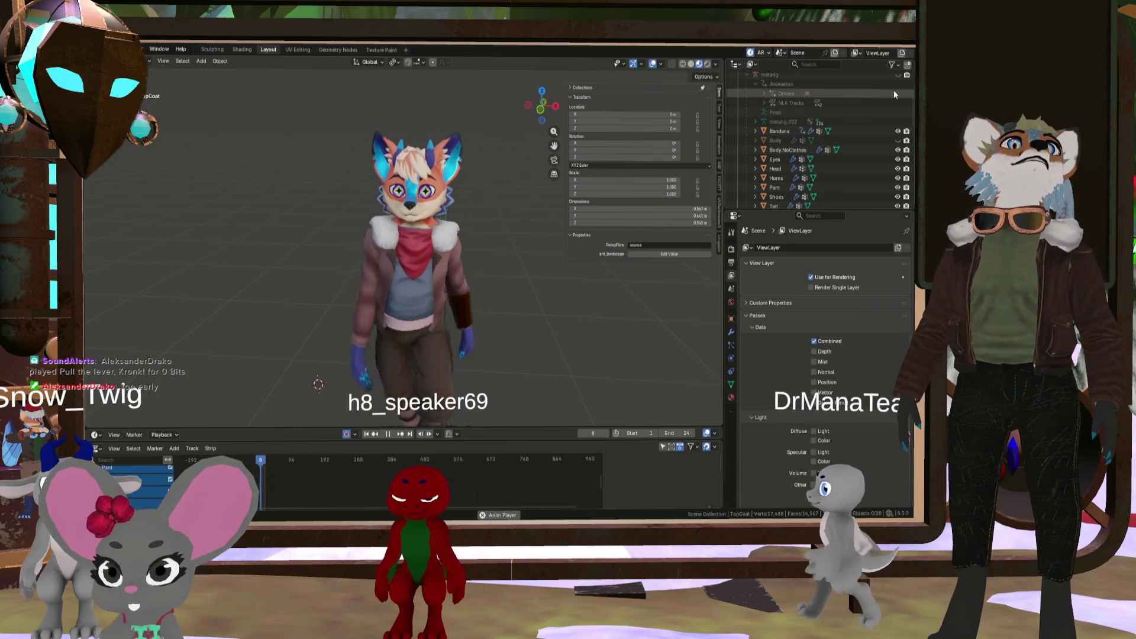
Select the Wristo and then the TopCoat objects on the rigged character
middle_click_drag(414, 237, 450, 249)
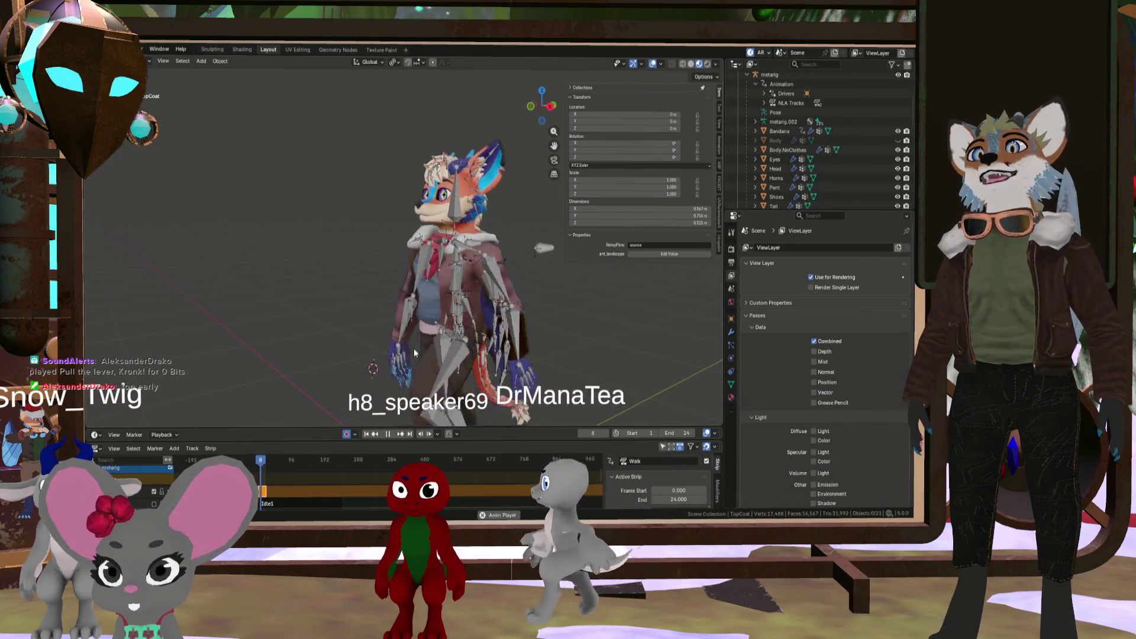
scroll(464, 250, "up", 5)
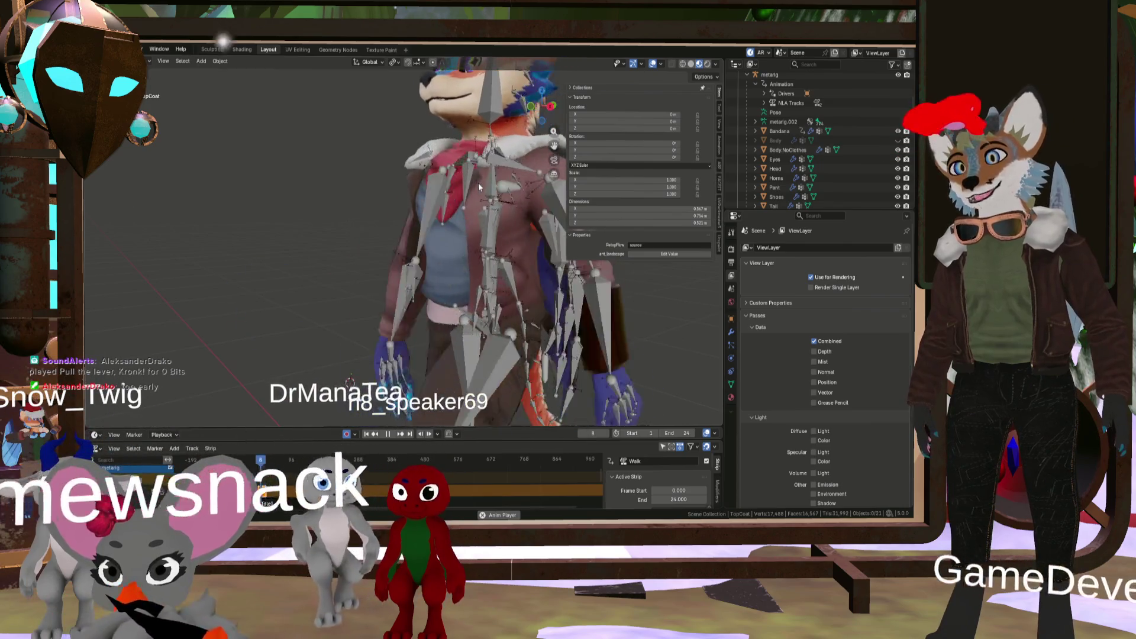
middle_click_drag(487, 332, 528, 317)
left_click(528, 316)
scroll(508, 320, "up", 3)
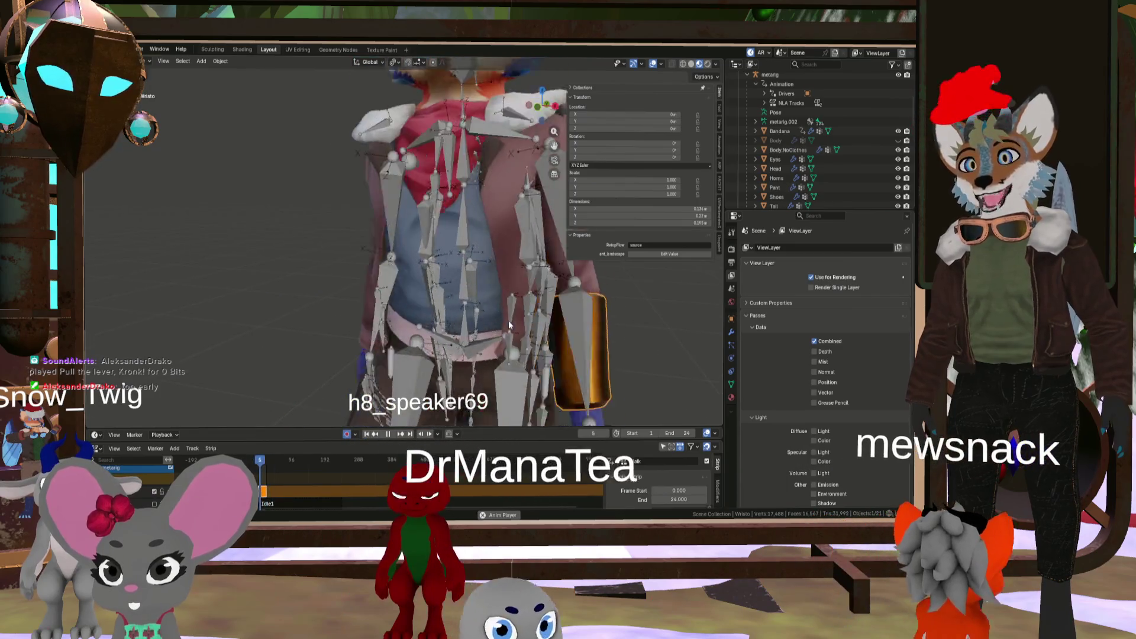
scroll(502, 317, "down", 3)
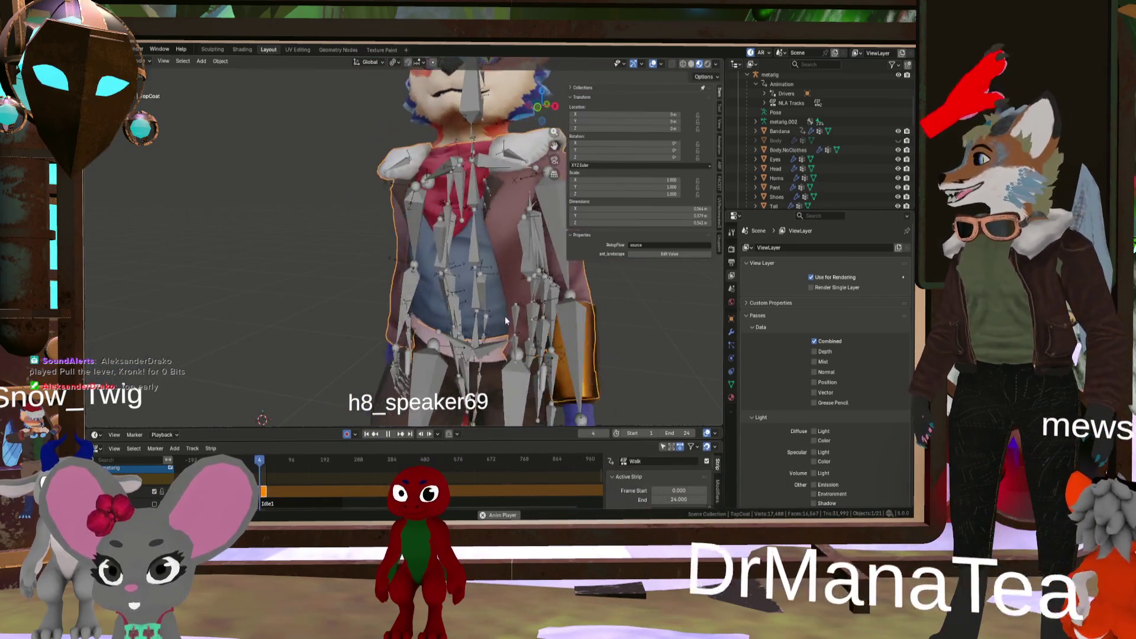
left_click(521, 310)
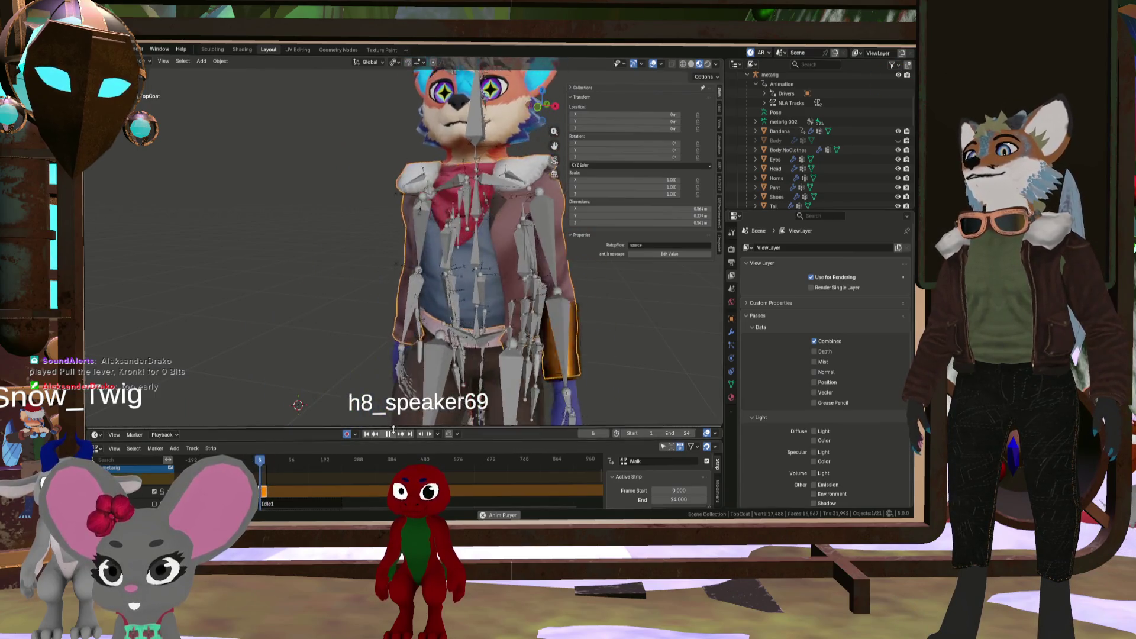
Stop playback at frame 16, disable auto-keying, and put the metarig into Pose Mode
key("space")
scroll(480, 325, "up", 3)
mouse_move(443, 308)
middle_mouse_down()
mouse_move(413, 319)
mouse_move(454, 321)
middle_mouse_up()
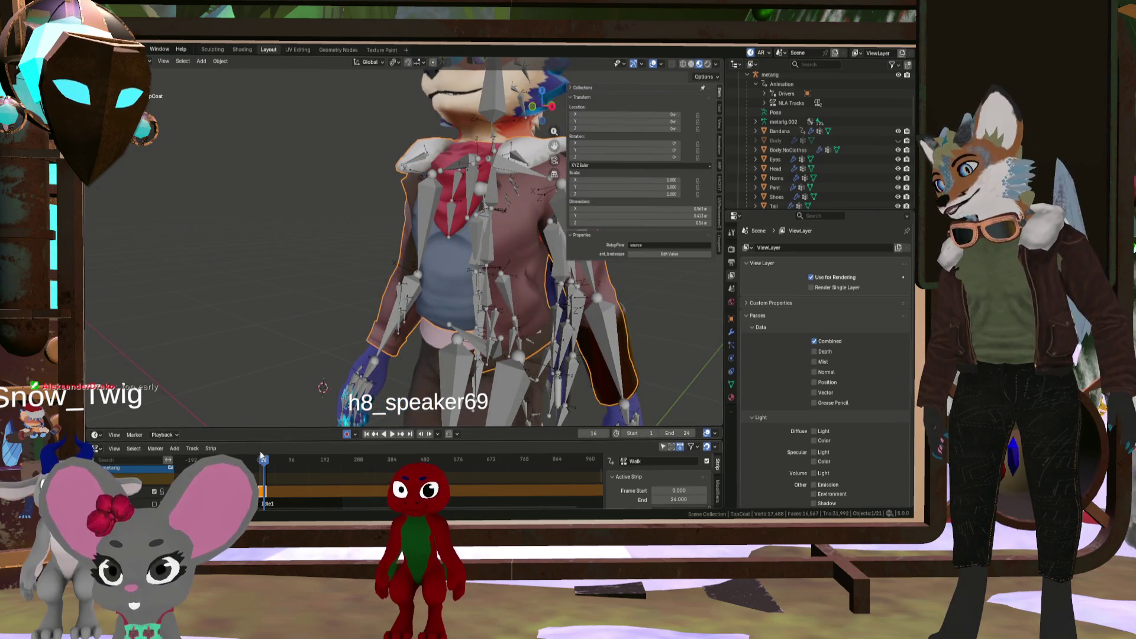
left_click(346, 435)
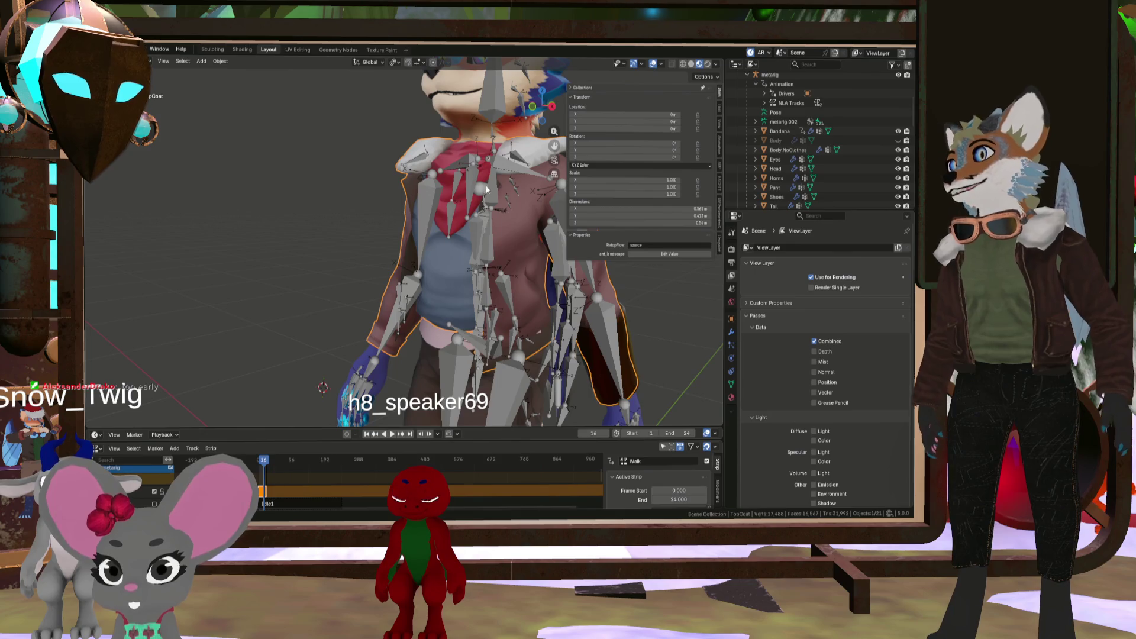
left_click(451, 174)
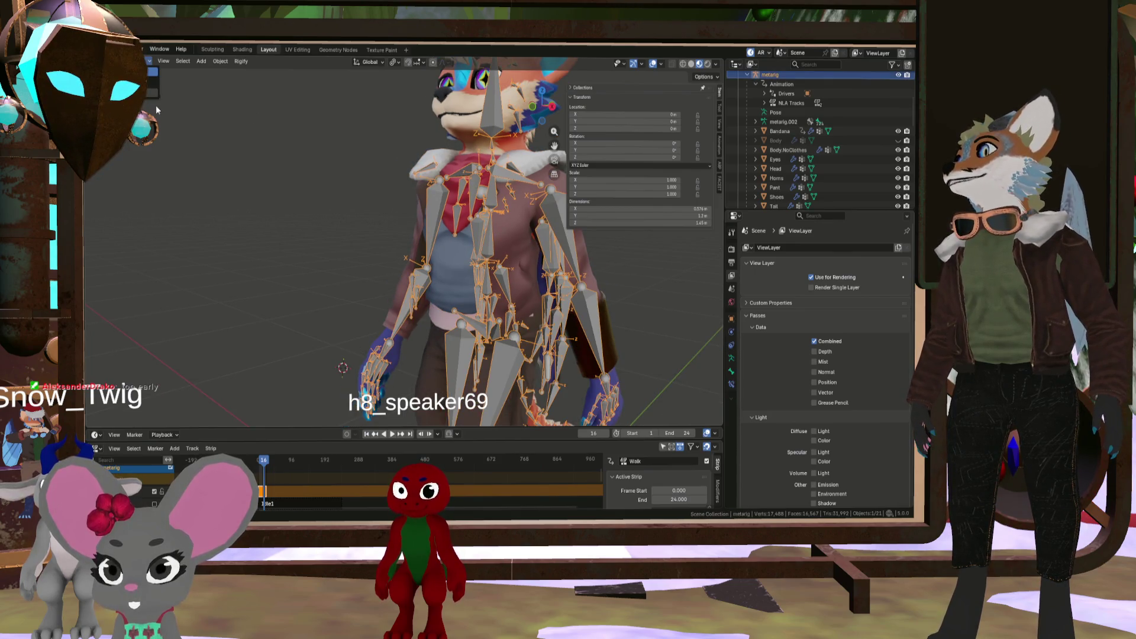
left_click(149, 96)
Test-rotate the ClothControl bone in Pose Mode
left_click(472, 189)
mouse_move(472, 189)
middle_mouse_down()
mouse_move(444, 218)
mouse_move(471, 220)
middle_mouse_up()
key("r")
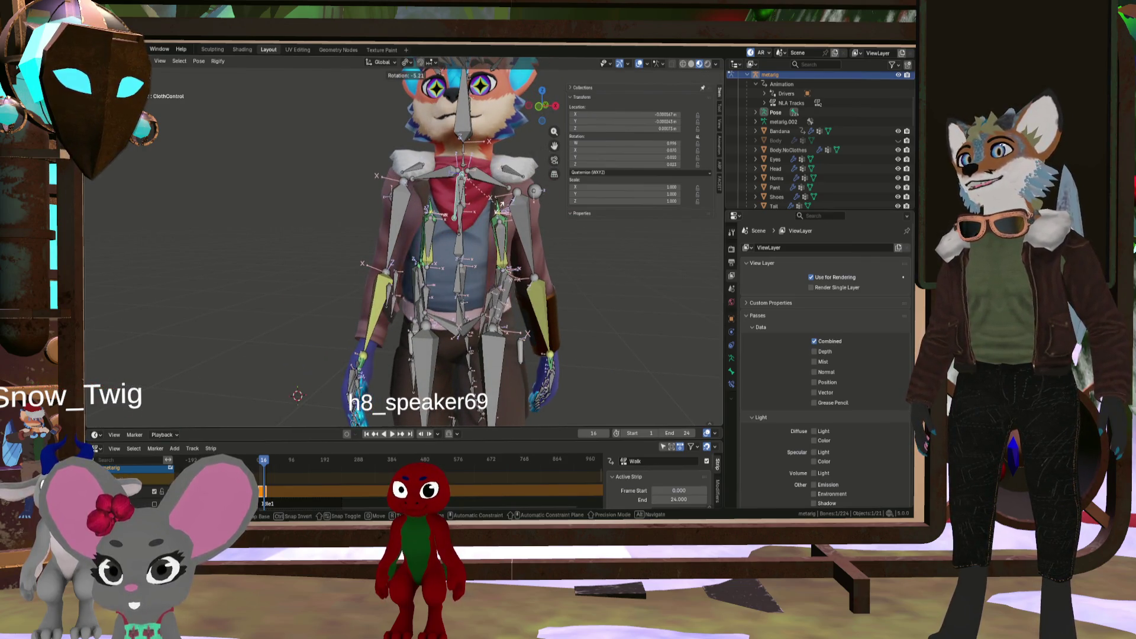
key("Return")
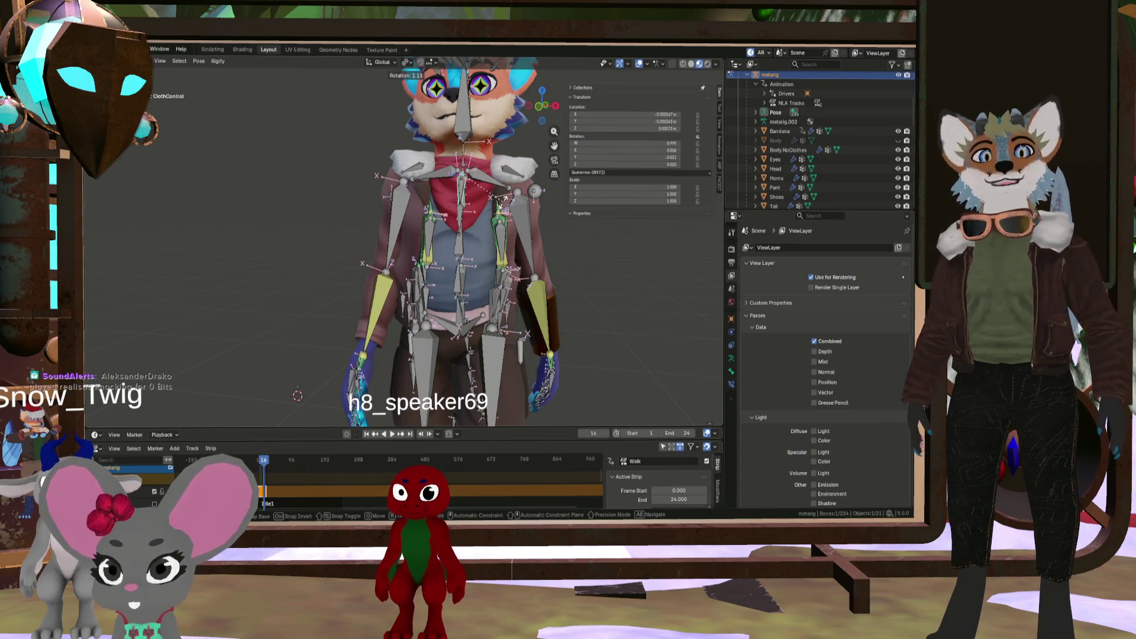
middle_click_drag(503, 267, 515, 262)
scroll(515, 261, "up", 2)
scroll(514, 261, "up", 2)
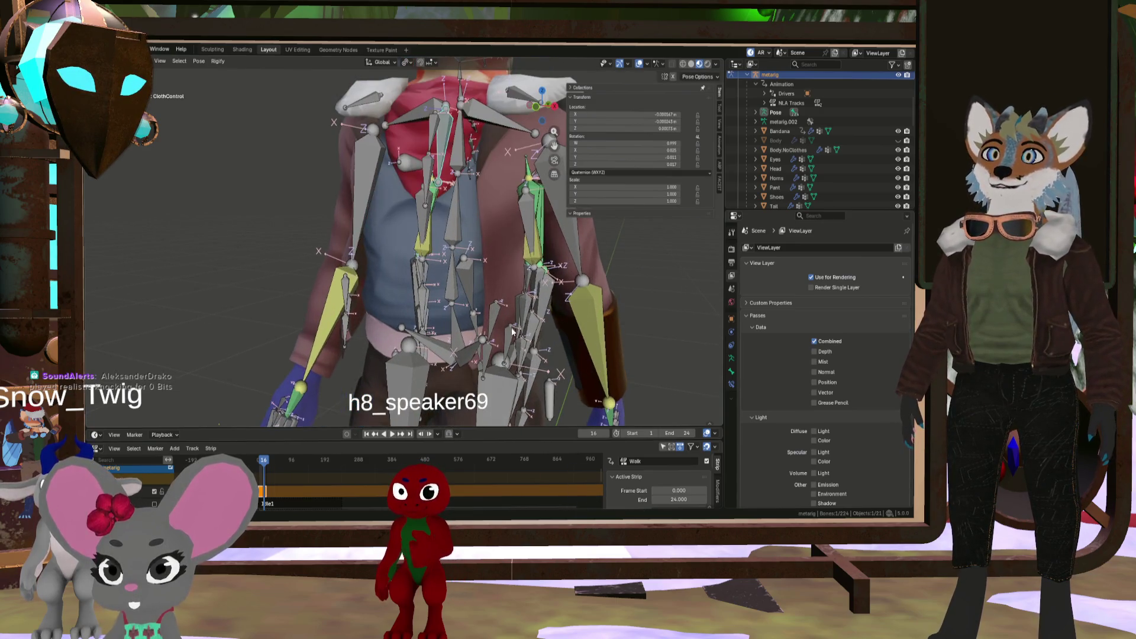
Test-rotate the left jacket bones Cloth.Jacket.L.001 and Cloth.Jacket.L.002
left_click(509, 316)
key("r")
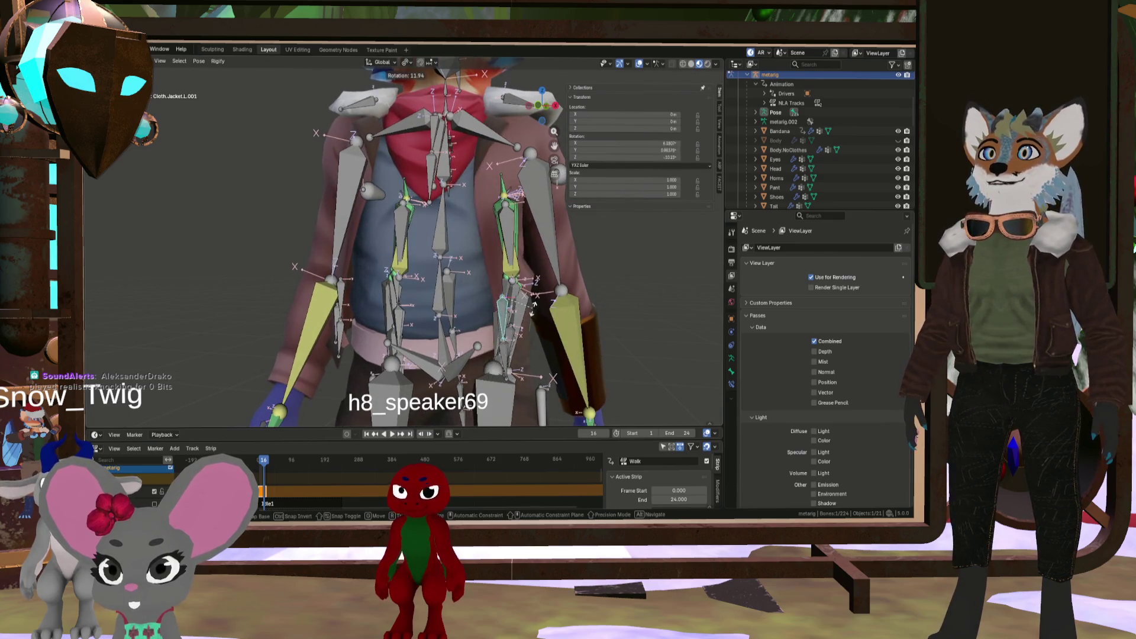
key("Return")
mouse_move(503, 319)
middle_mouse_down()
mouse_move(521, 340)
mouse_move(481, 340)
mouse_move(489, 319)
middle_mouse_up()
left_click(516, 336)
key("r")
key("Return")
left_click(490, 319)
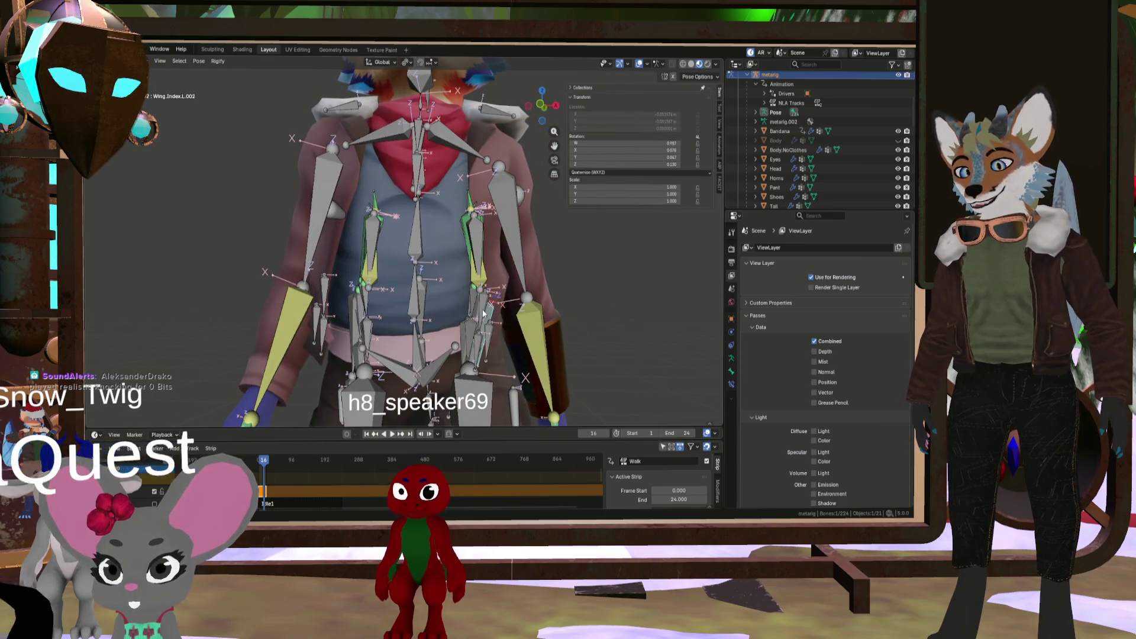
left_click(513, 320)
middle_click_drag(514, 321, 504, 326)
Try moving the jacket bone, then rotate the ClothControl bone again
key("r")
key("g")
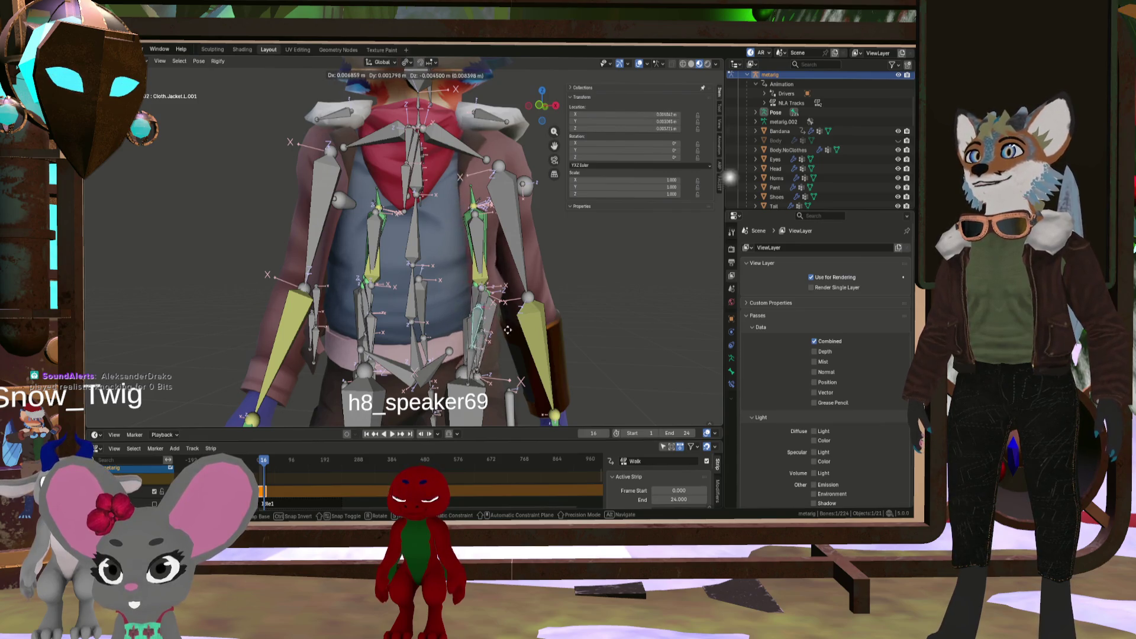
key("Escape")
scroll(491, 332, "down", 5)
mouse_move(490, 333)
middle_mouse_down()
mouse_move(438, 300)
mouse_move(514, 248)
mouse_move(576, 270)
middle_mouse_up()
scroll(514, 249, "up", 3)
left_click(515, 248)
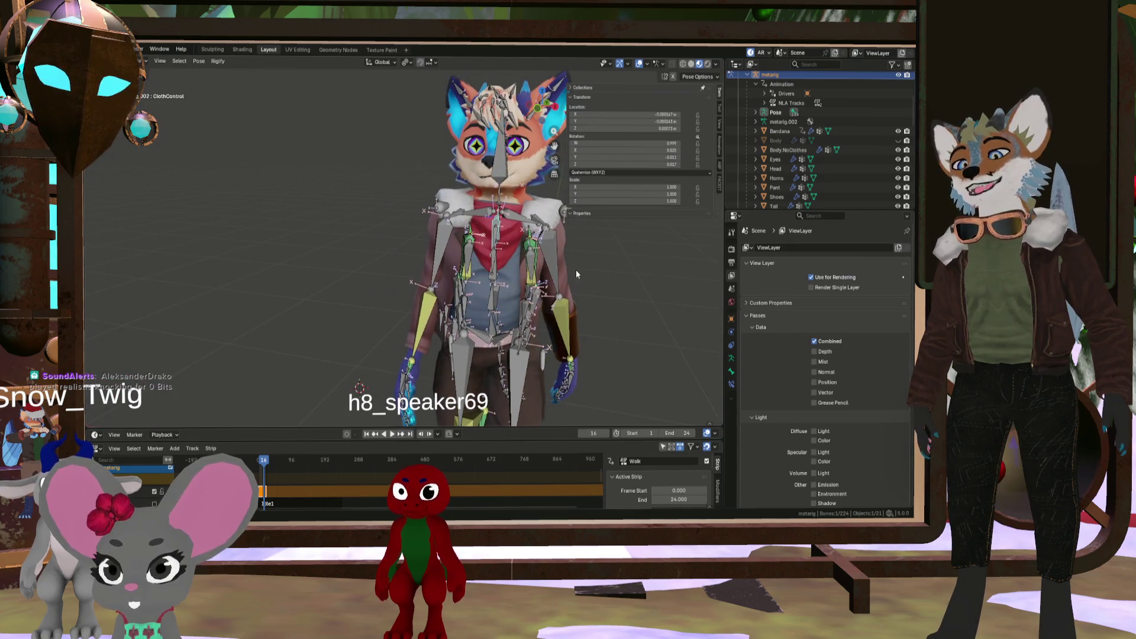
key("r")
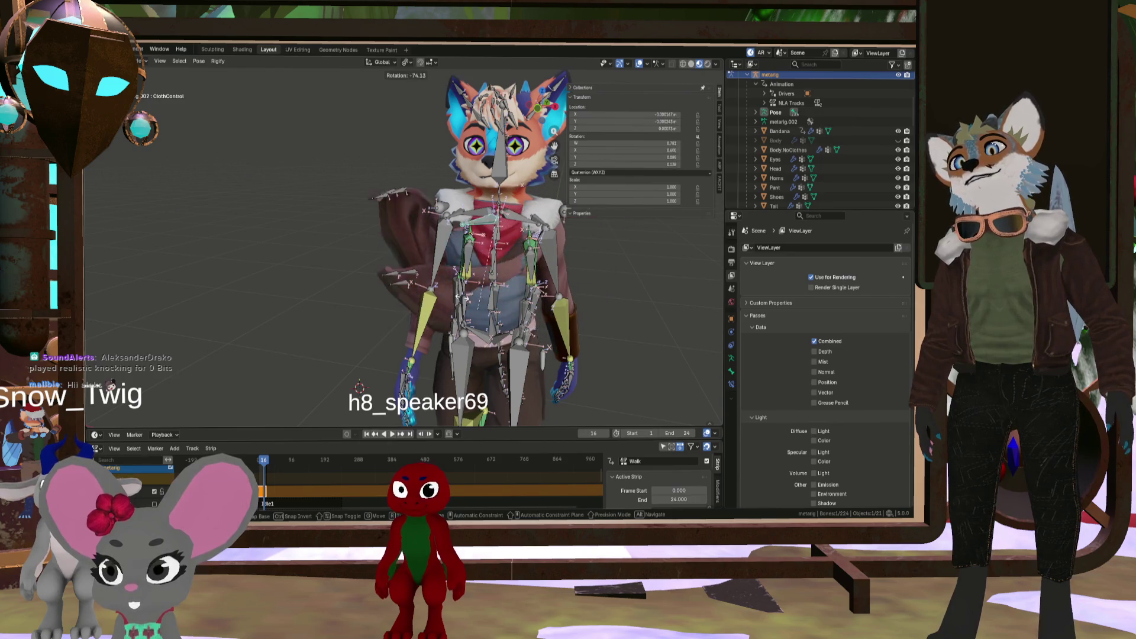
key("Escape")
mouse_move(541, 296)
middle_mouse_down()
mouse_move(481, 287)
mouse_move(525, 268)
middle_mouse_up()
key("r")
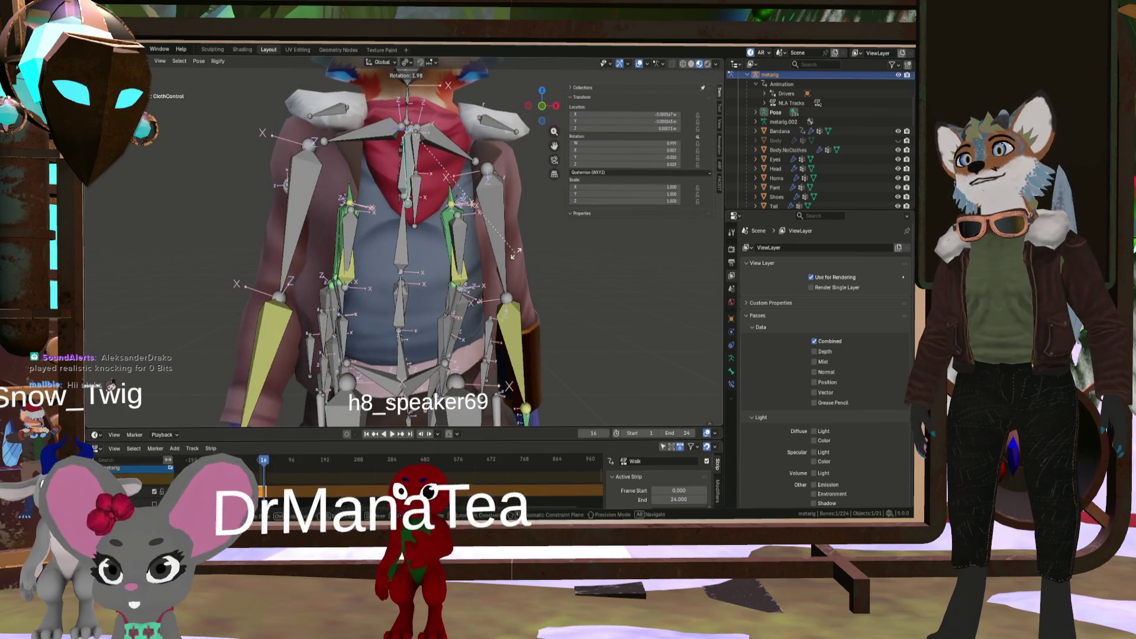
left_click(517, 252)
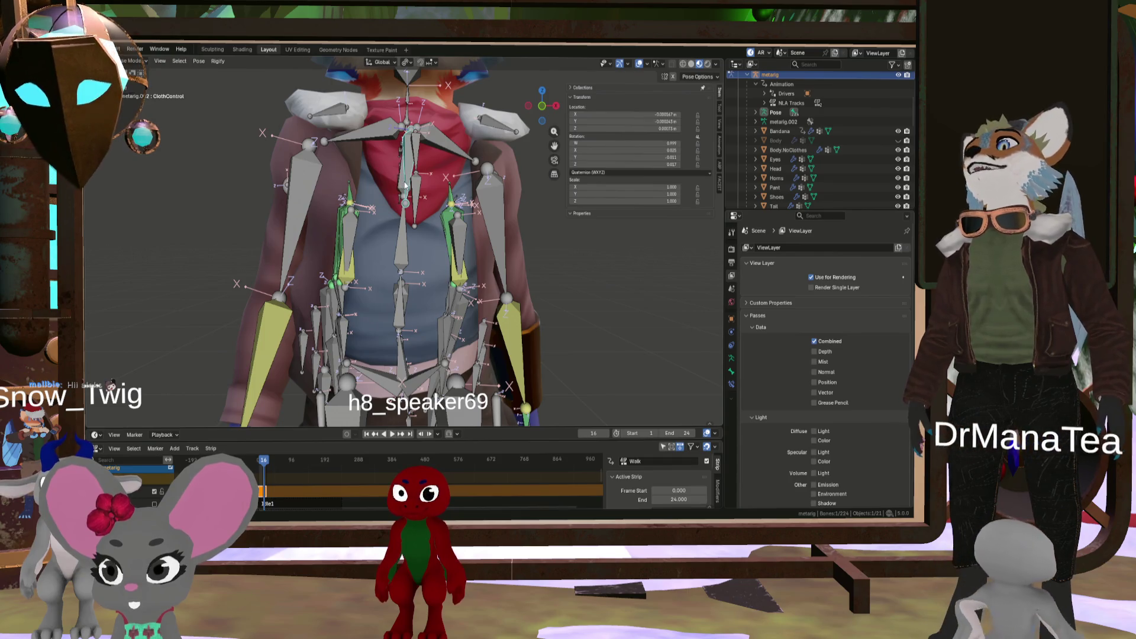
Clear the selected bone's pose location and rotation with Alt+G and Alt+R
mouse_move(393, 191)
middle_mouse_down()
mouse_move(398, 239)
mouse_move(454, 244)
mouse_move(467, 219)
middle_mouse_up()
scroll(455, 244, "down", 3)
scroll(459, 213, "up", 2)
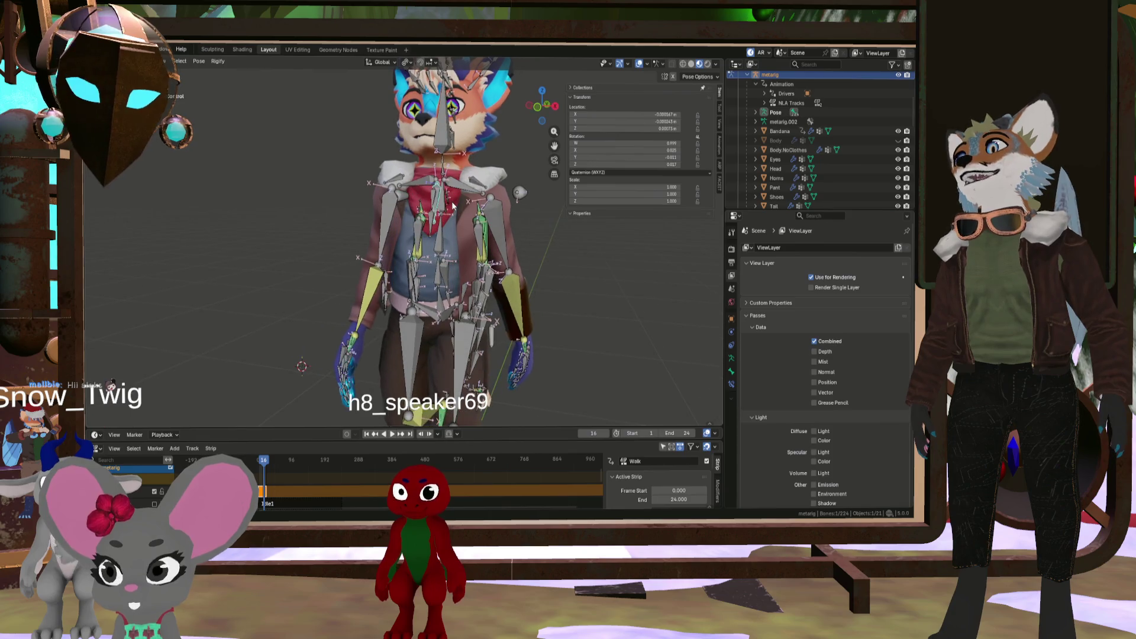
key("alt+g")
key("alt+r")
Tilt the upper body by rotating spine.002 by -24.4°
left_click(445, 304)
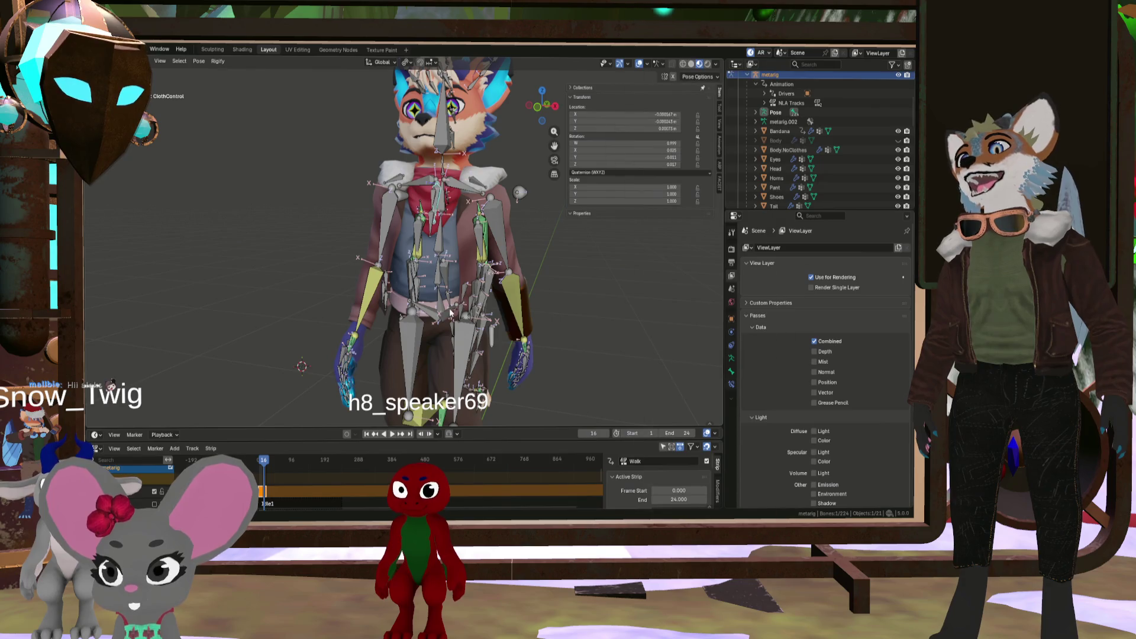
left_click(440, 252)
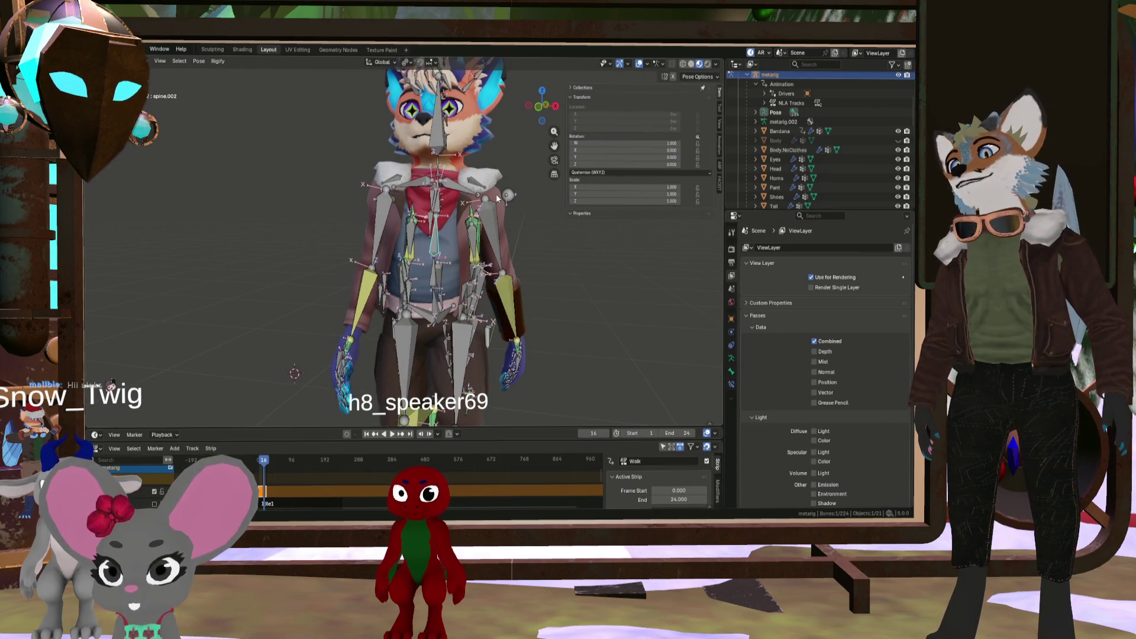
key("r")
mouse_move(513, 231)
middle_mouse_down()
mouse_move(446, 222)
mouse_move(456, 232)
middle_mouse_up()
key("Return")
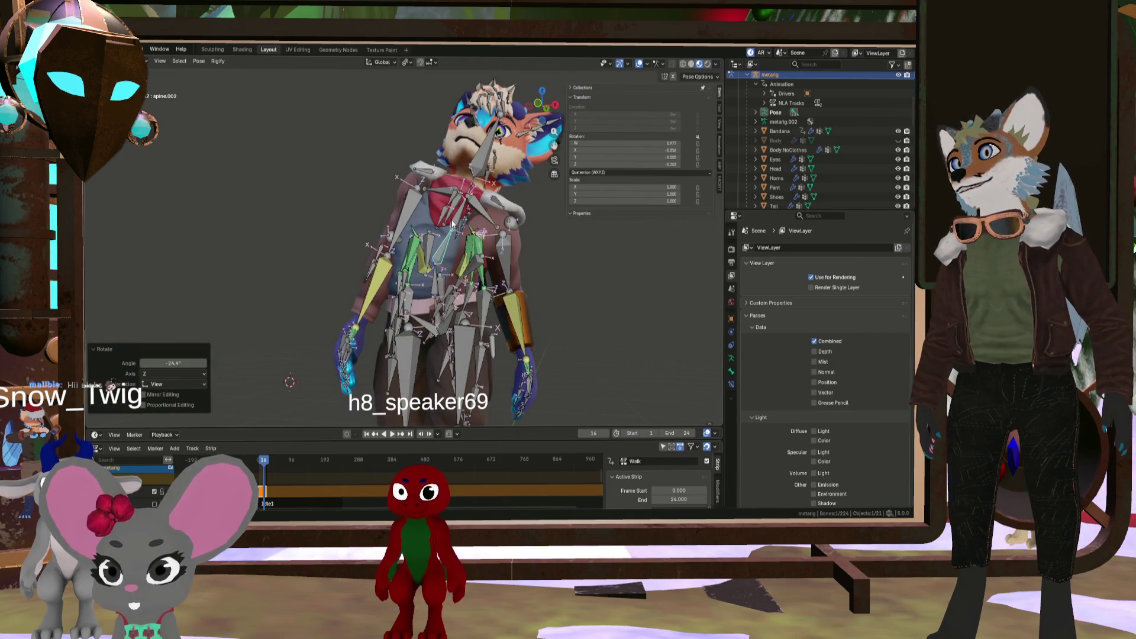
Rotate the ClothControl bone and check the jacket's response
left_click(458, 214)
key("r")
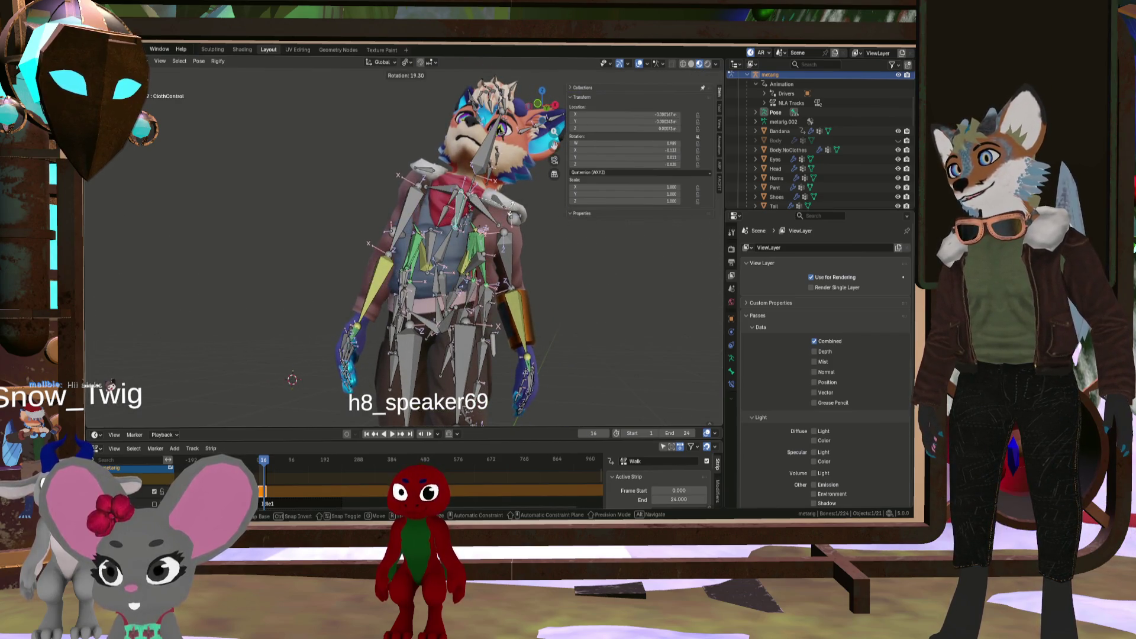
key("Return")
middle_click_drag(480, 260, 457, 216)
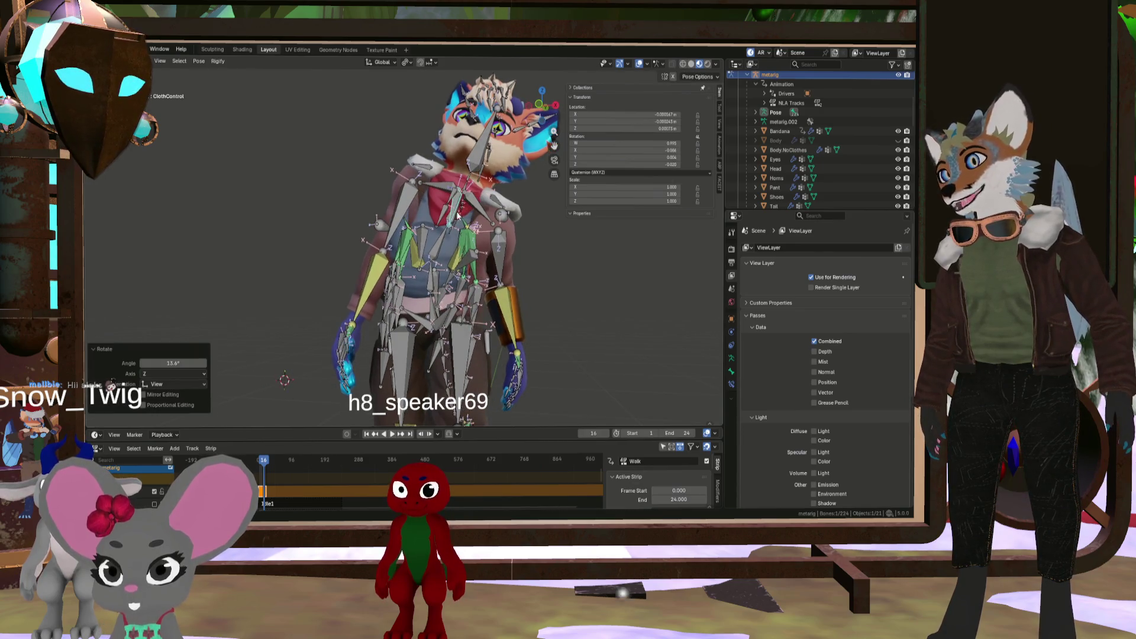
mouse_move(477, 296)
middle_mouse_down()
mouse_move(529, 300)
mouse_move(482, 301)
mouse_move(407, 270)
mouse_move(379, 234)
mouse_move(414, 255)
mouse_move(408, 267)
middle_mouse_up()
Move and rotate the right jacket bone Cloth.Jacket.R.001, inspecting it from the side
left_click(393, 269)
key("g")
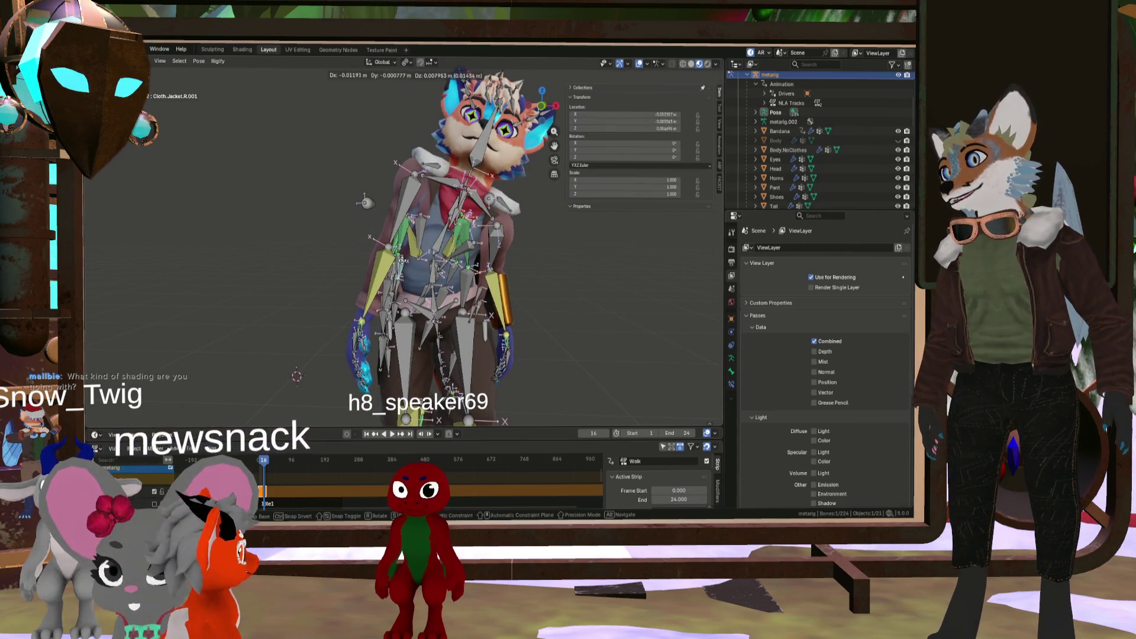
left_click(414, 265)
key("r")
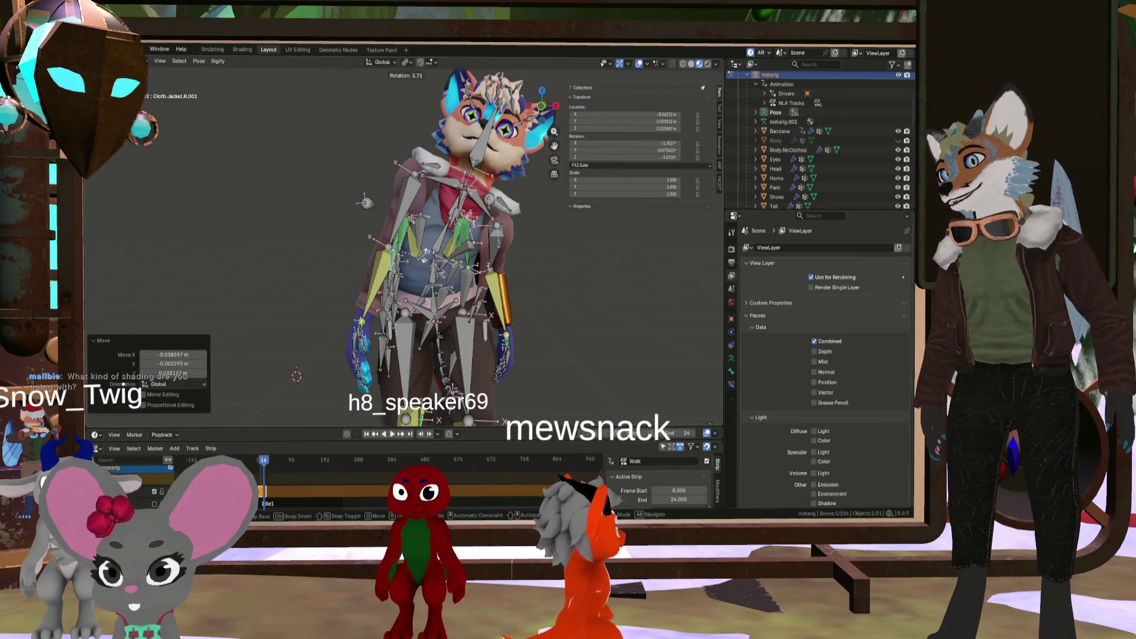
left_click(431, 263)
mouse_move(432, 263)
middle_mouse_down()
mouse_move(510, 249)
mouse_move(487, 261)
mouse_move(428, 253)
middle_mouse_up()
scroll(427, 253, "up", 4)
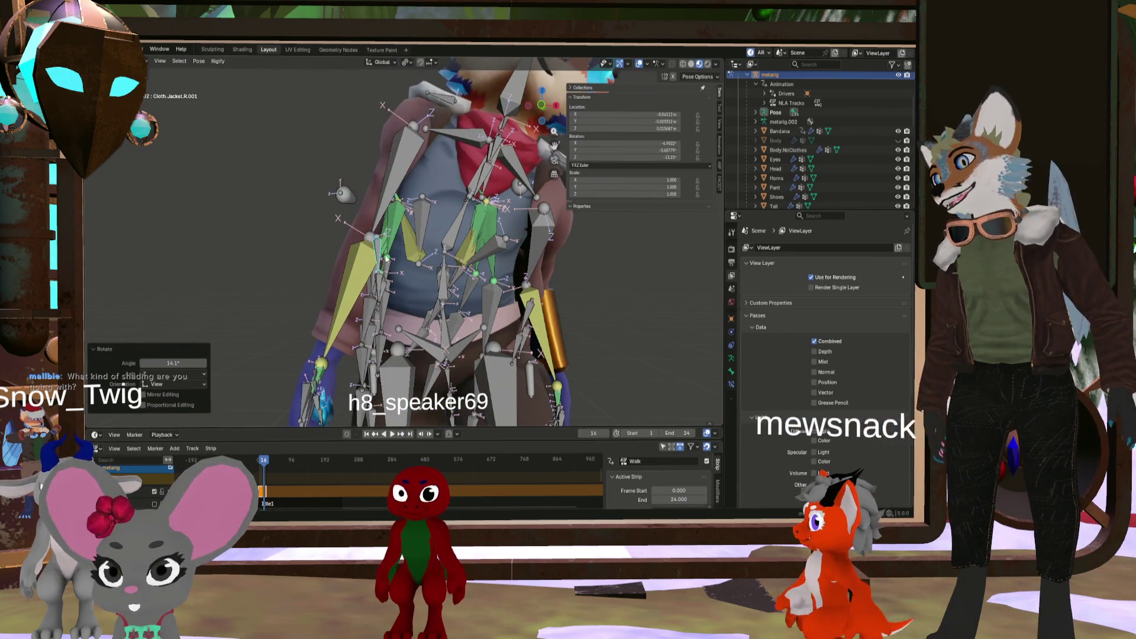
mouse_move(401, 263)
middle_mouse_down()
mouse_move(503, 278)
mouse_move(424, 285)
mouse_move(398, 269)
middle_mouse_up()
scroll(398, 270, "down", 5)
Undo the jacket bone rotation and return to a straight front view
key("ctrl+z")
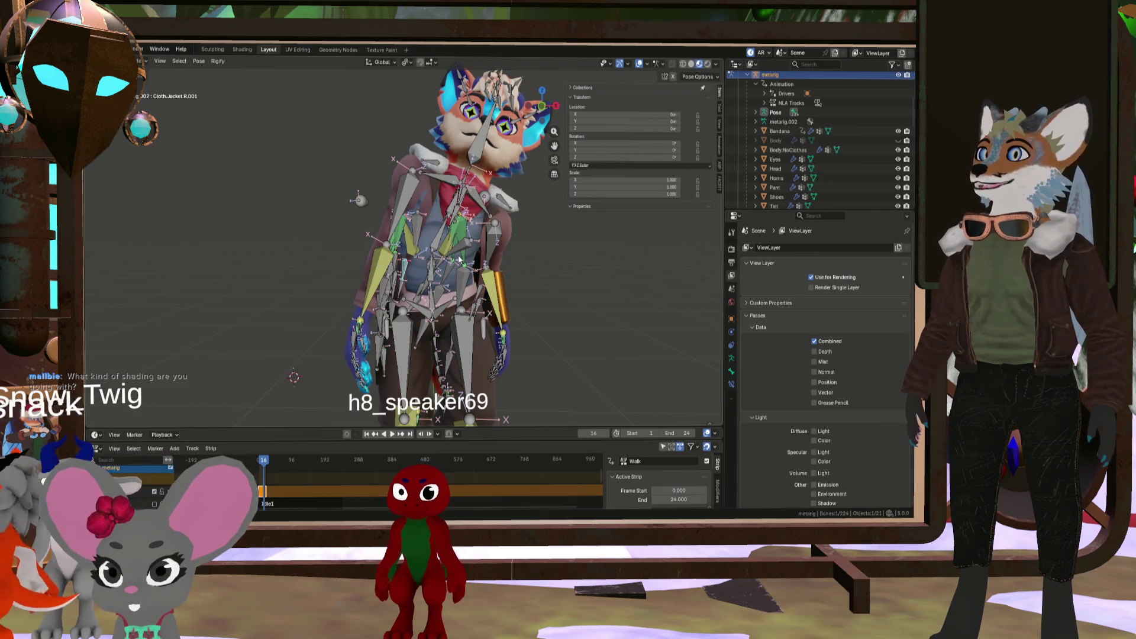
left_click(459, 259)
key("KP_1")
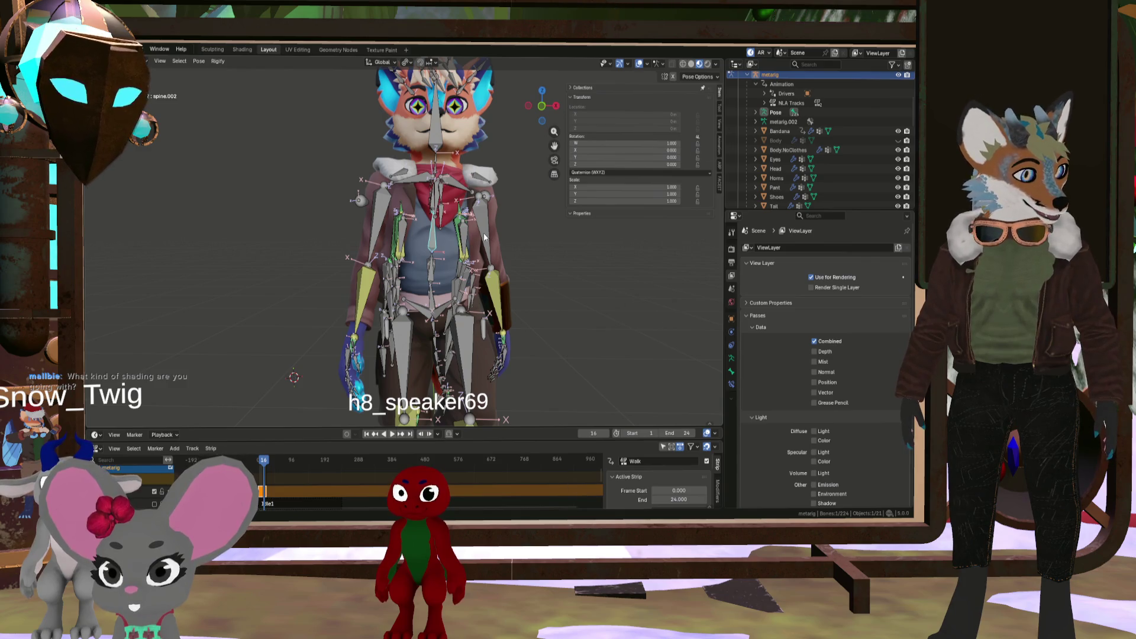
Hide the metarig in the Outliner and view the character from an angle
left_click(898, 74)
middle_click_drag(414, 283, 496, 299)
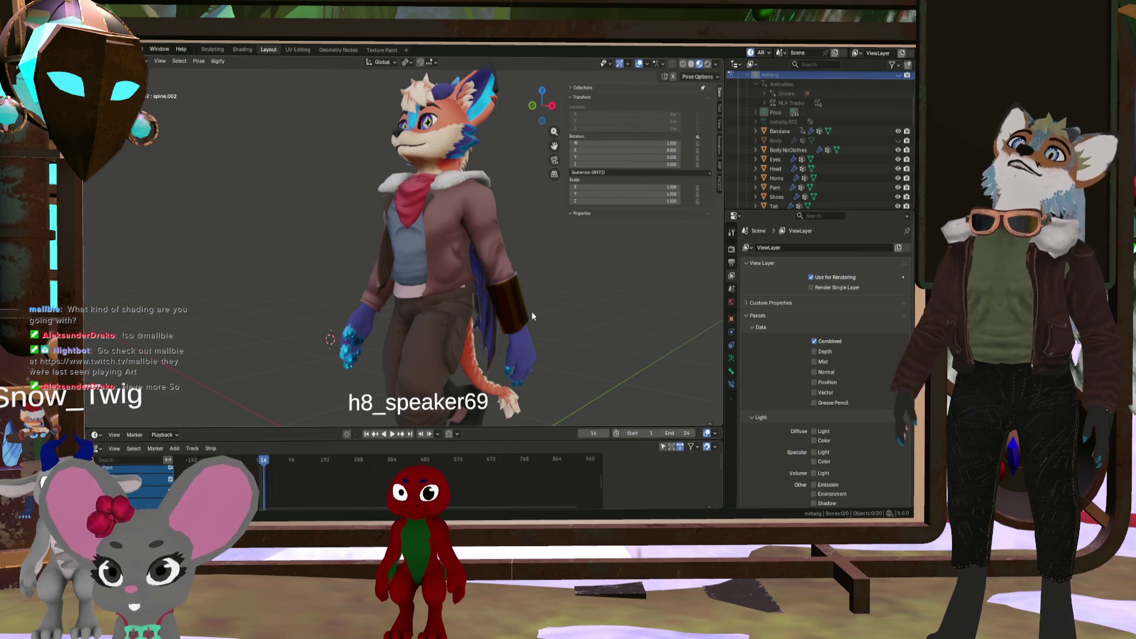
scroll(446, 242, "up", 5)
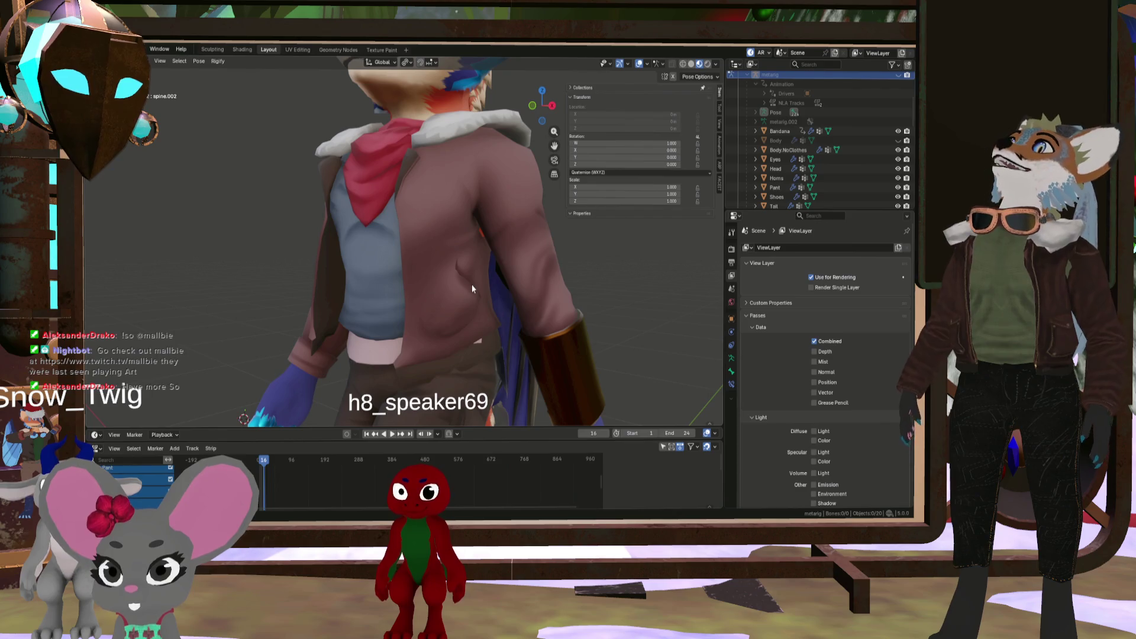
middle_click_drag(385, 253, 305, 249)
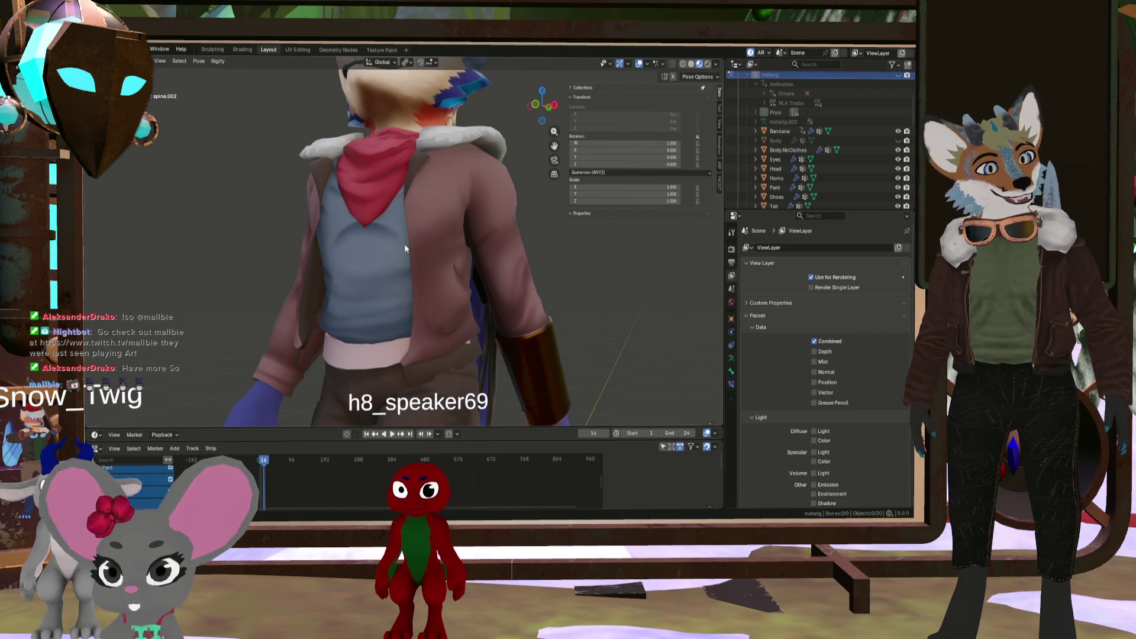
key("ctrl+z")
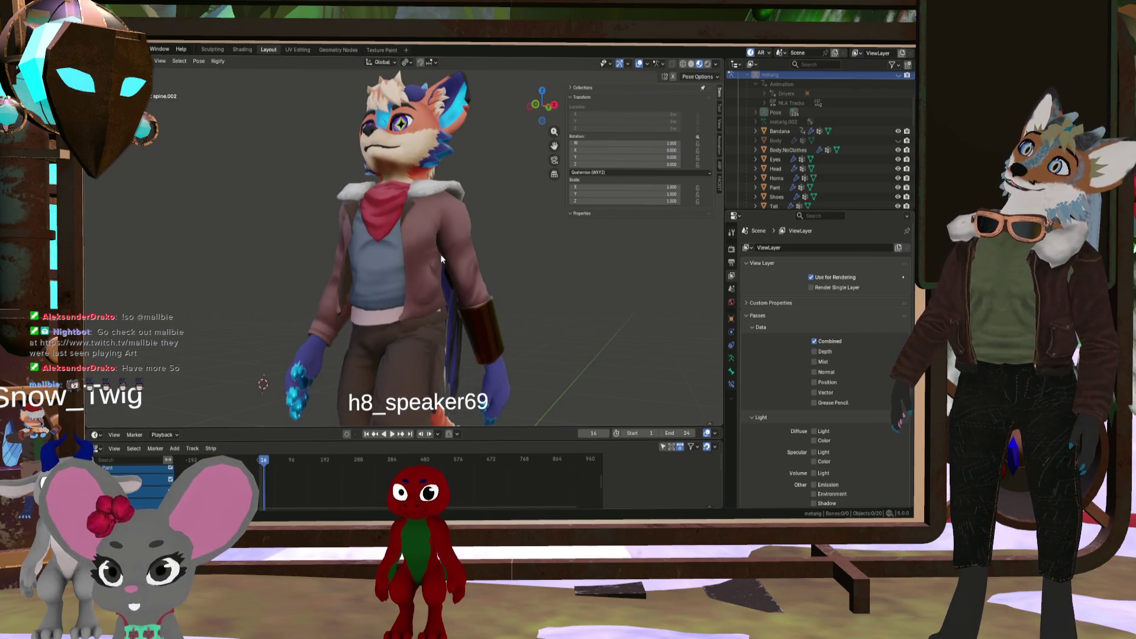
scroll(440, 254, "down", 3)
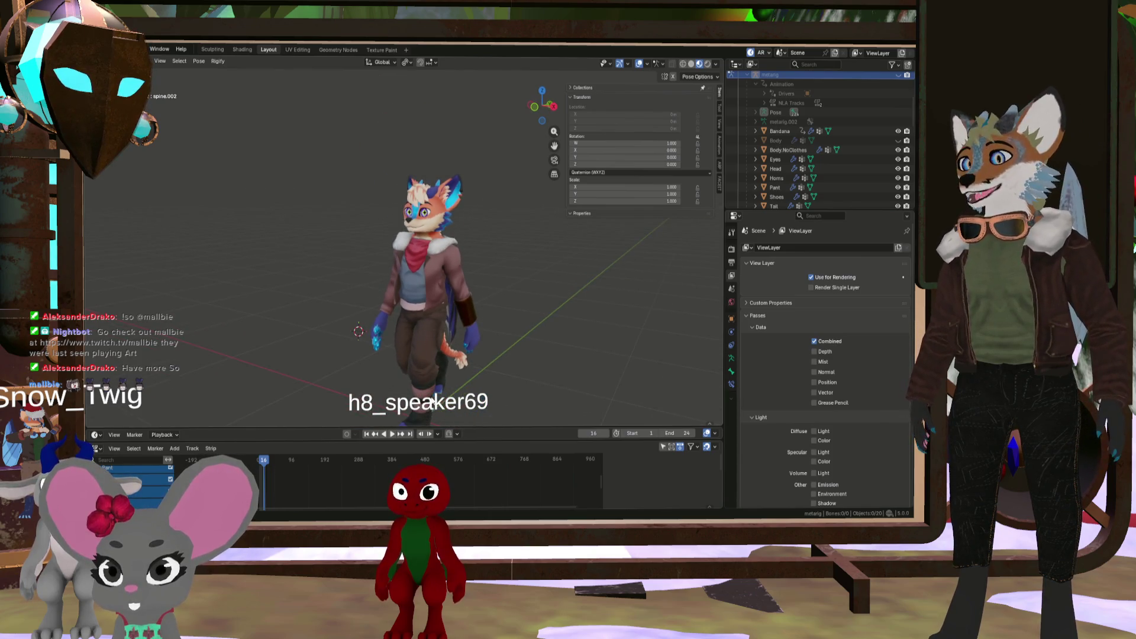
scroll(433, 412, "down", 2)
scroll(459, 276, "up", 4)
mouse_move(461, 322)
middle_mouse_down()
mouse_move(371, 317)
mouse_move(473, 312)
middle_mouse_up()
Inspect the coat, blue shirt, pants and bandana from side, front and three-quarter views
scroll(473, 313, "down", 1)
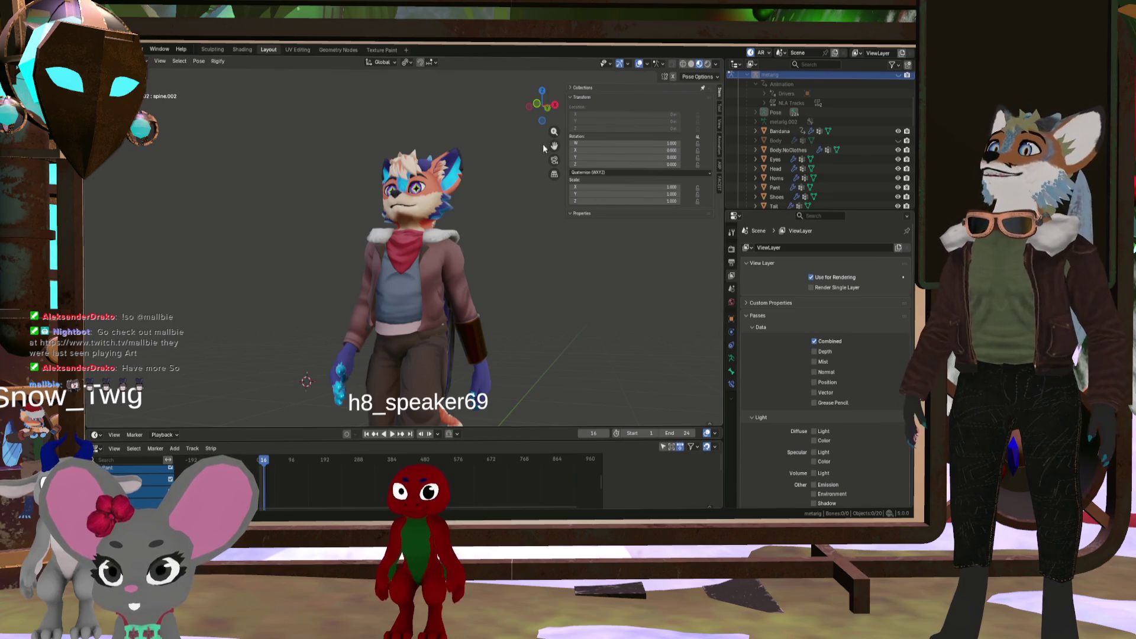
scroll(431, 273, "up", 4)
mouse_move(384, 225)
middle_mouse_down()
mouse_move(375, 307)
mouse_move(381, 269)
mouse_move(353, 243)
mouse_move(548, 264)
mouse_move(554, 279)
mouse_move(512, 268)
middle_mouse_up()
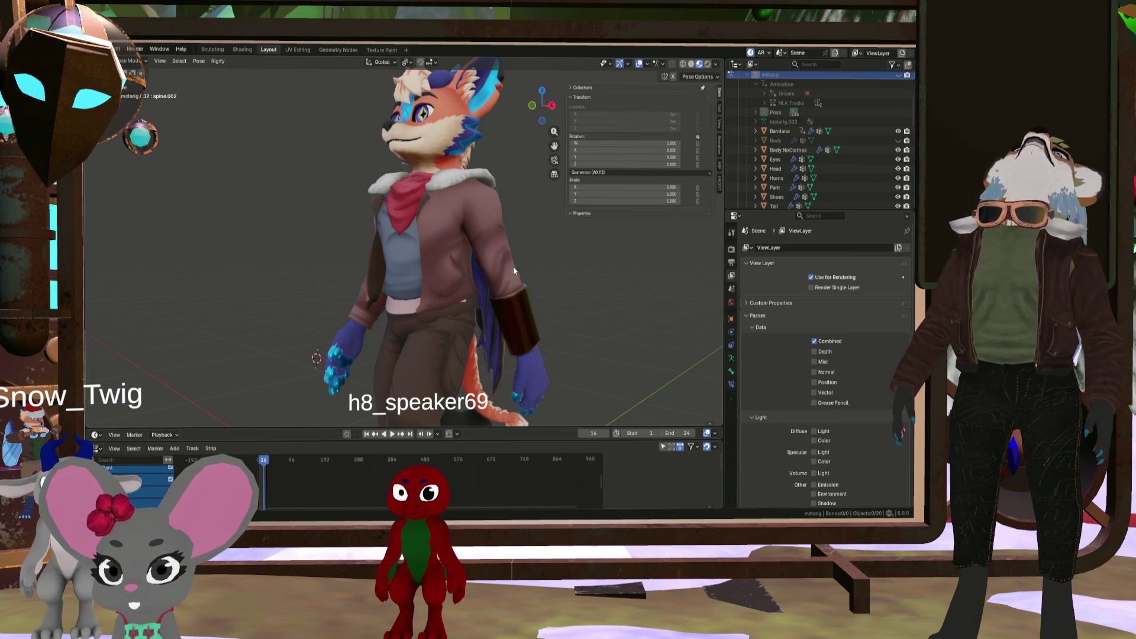
middle_click_drag(516, 269, 474, 266)
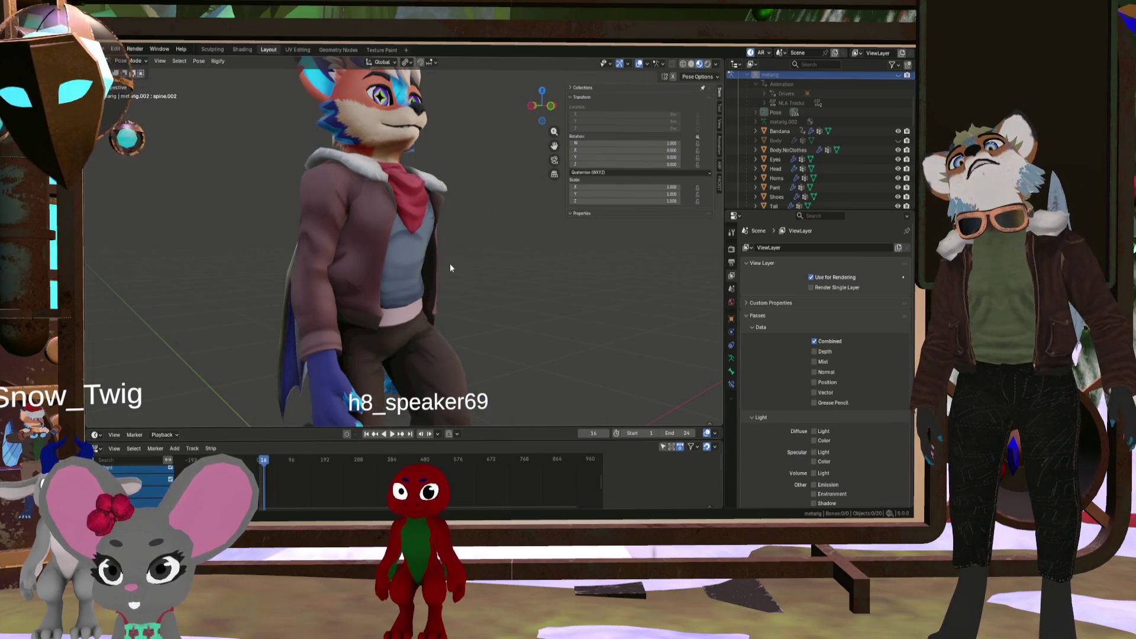
scroll(342, 267, "up", 2)
scroll(396, 249, "down", 3)
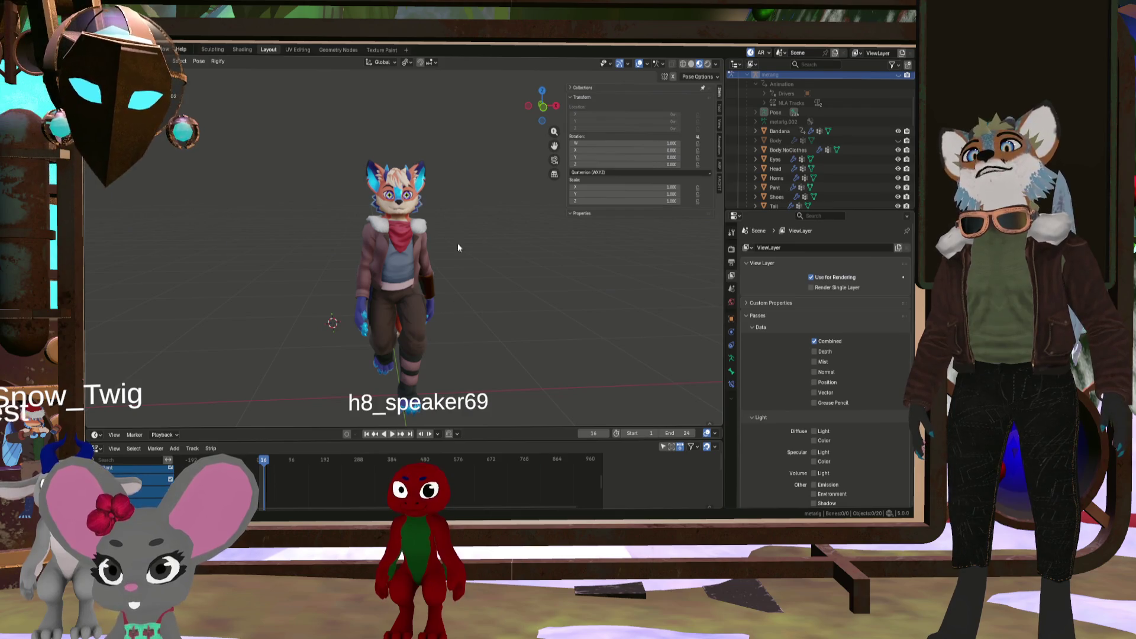
scroll(350, 222, "up", 2)
mouse_move(428, 267)
middle_mouse_down()
mouse_move(428, 254)
mouse_move(327, 267)
mouse_move(379, 254)
mouse_move(294, 243)
mouse_move(363, 243)
mouse_move(330, 238)
mouse_move(324, 257)
mouse_move(417, 239)
middle_mouse_up()
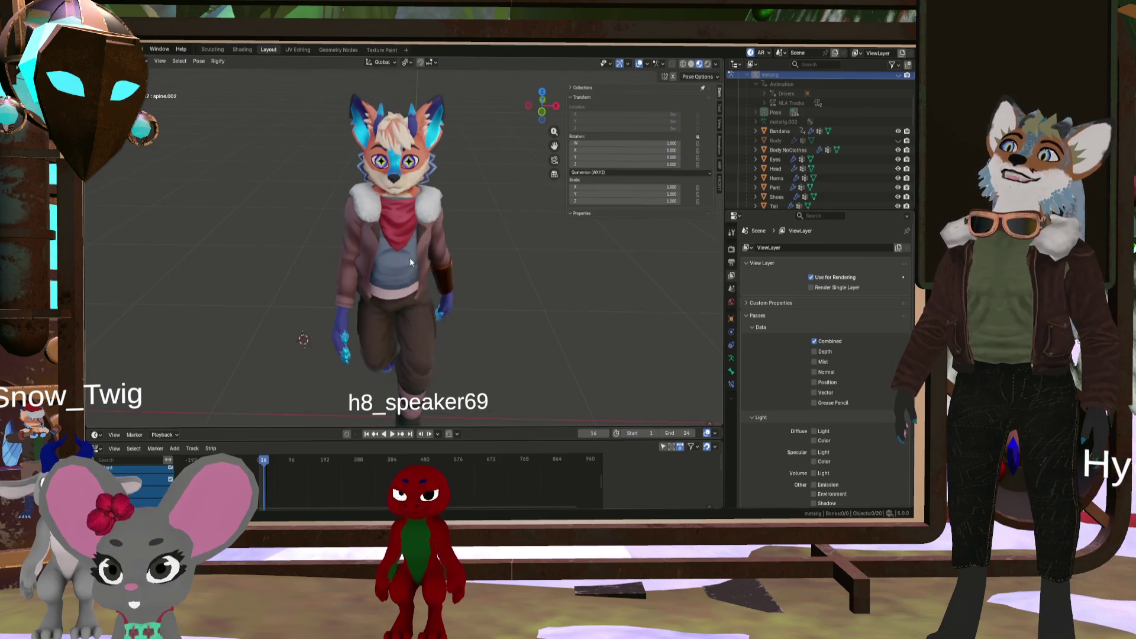
scroll(425, 247, "up", 2)
mouse_move(447, 253)
middle_mouse_down()
mouse_move(367, 255)
mouse_move(355, 177)
middle_mouse_up()
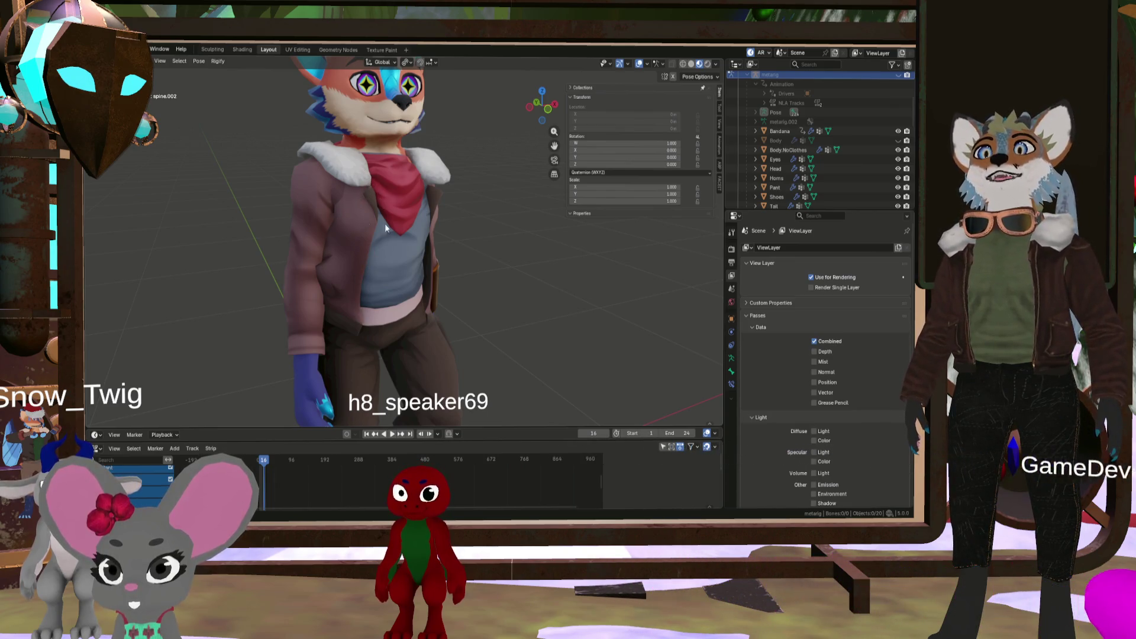
mouse_move(461, 279)
middle_mouse_down()
mouse_move(464, 269)
mouse_move(400, 268)
middle_mouse_up()
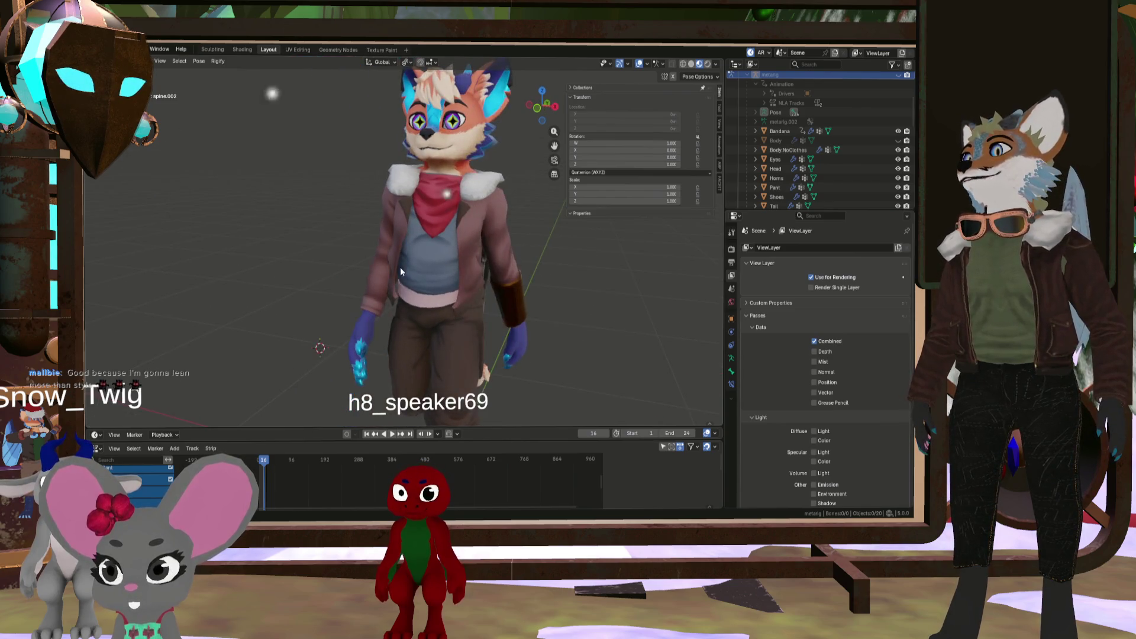
scroll(516, 236, "up", 3)
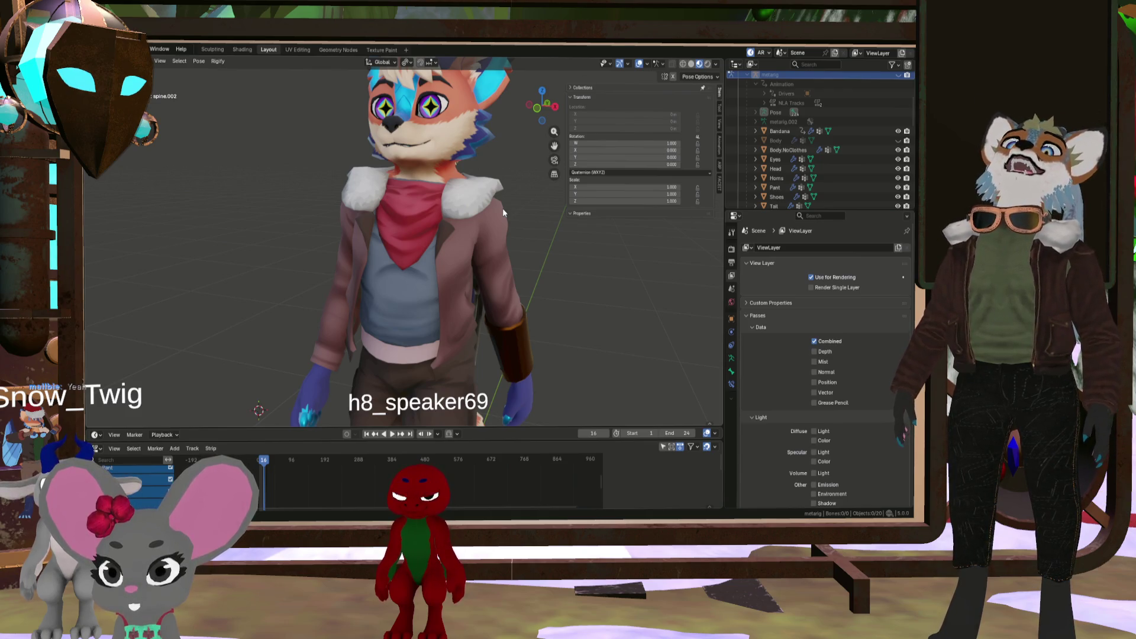
Orbit and zoom slightly around the clothed fox-dragon
scroll(462, 272, "down", 3)
middle_click_drag(445, 262, 430, 245)
scroll(414, 228, "up", 3)
scroll(442, 194, "down", 4)
scroll(465, 187, "up", 2)
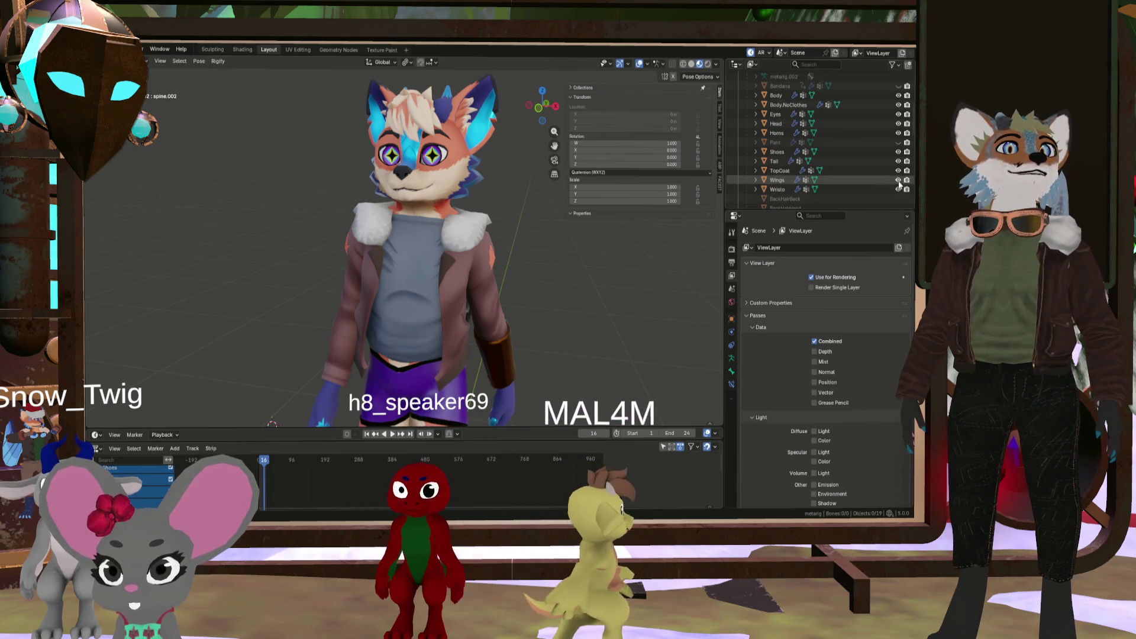
Hide TopCoat and inspect the bare furred torso, tail and legs from several angles
left_click(897, 171)
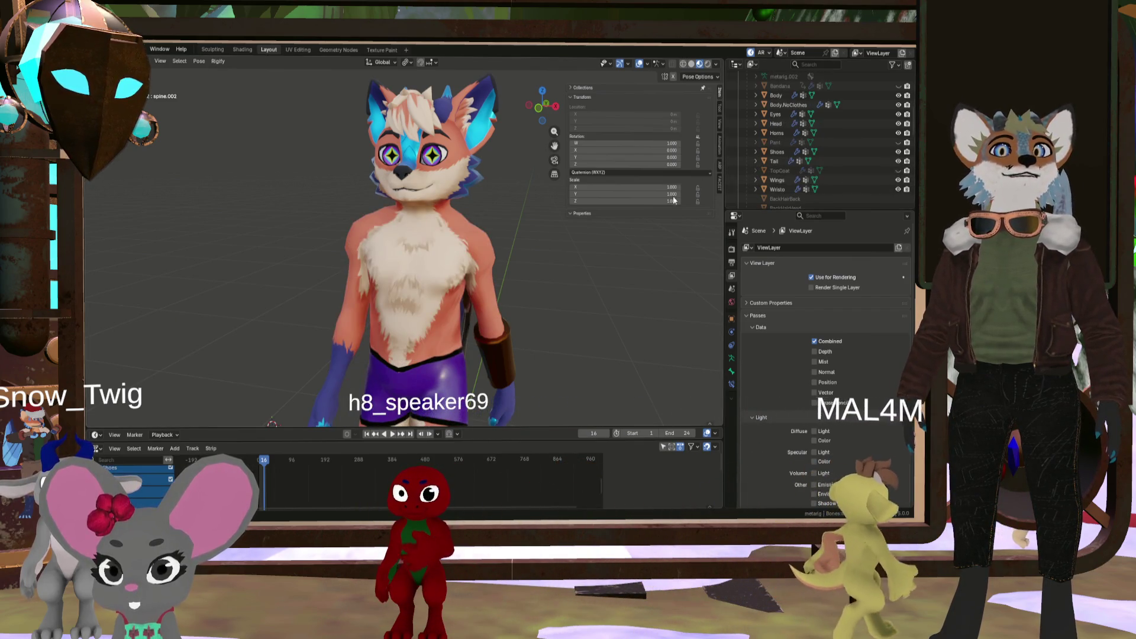
scroll(493, 302, "down", 5)
mouse_move(450, 284)
middle_mouse_down()
mouse_move(492, 302)
mouse_move(367, 282)
mouse_move(450, 260)
mouse_move(463, 278)
mouse_move(609, 275)
mouse_move(422, 262)
mouse_move(434, 253)
middle_mouse_up()
scroll(507, 336, "up", 5)
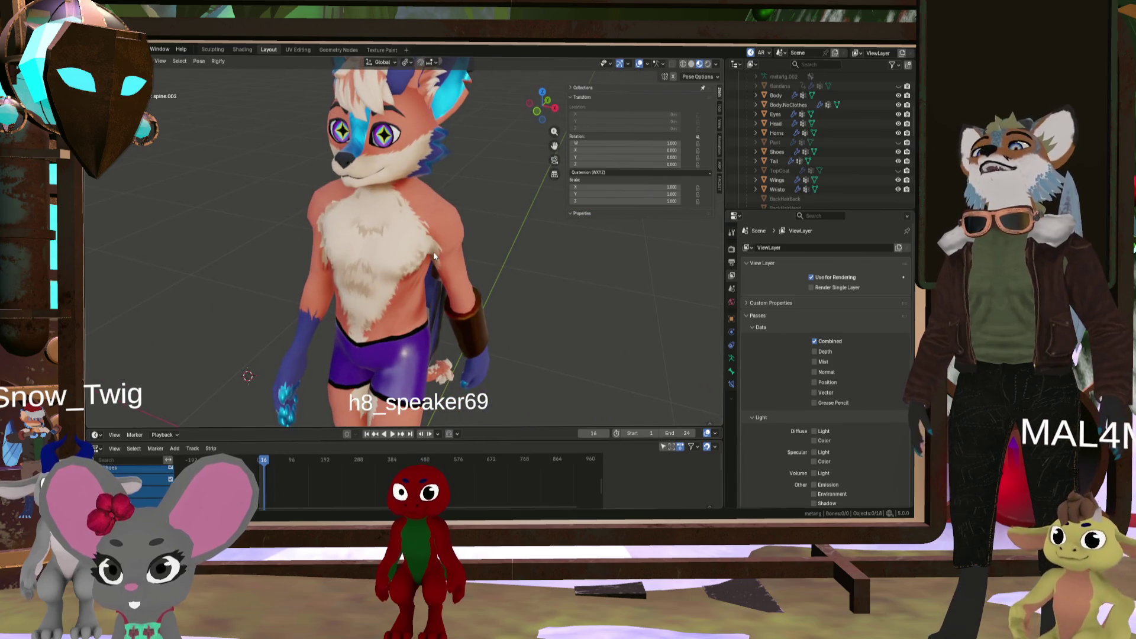
mouse_move(422, 145)
middle_mouse_down()
mouse_move(415, 223)
mouse_move(456, 194)
middle_mouse_up()
mouse_move(360, 206)
middle_mouse_down()
mouse_move(449, 208)
mouse_move(501, 172)
mouse_move(602, 179)
mouse_move(392, 247)
mouse_move(480, 214)
mouse_move(437, 214)
mouse_move(385, 186)
mouse_move(339, 220)
mouse_move(405, 225)
mouse_move(417, 170)
middle_mouse_up()
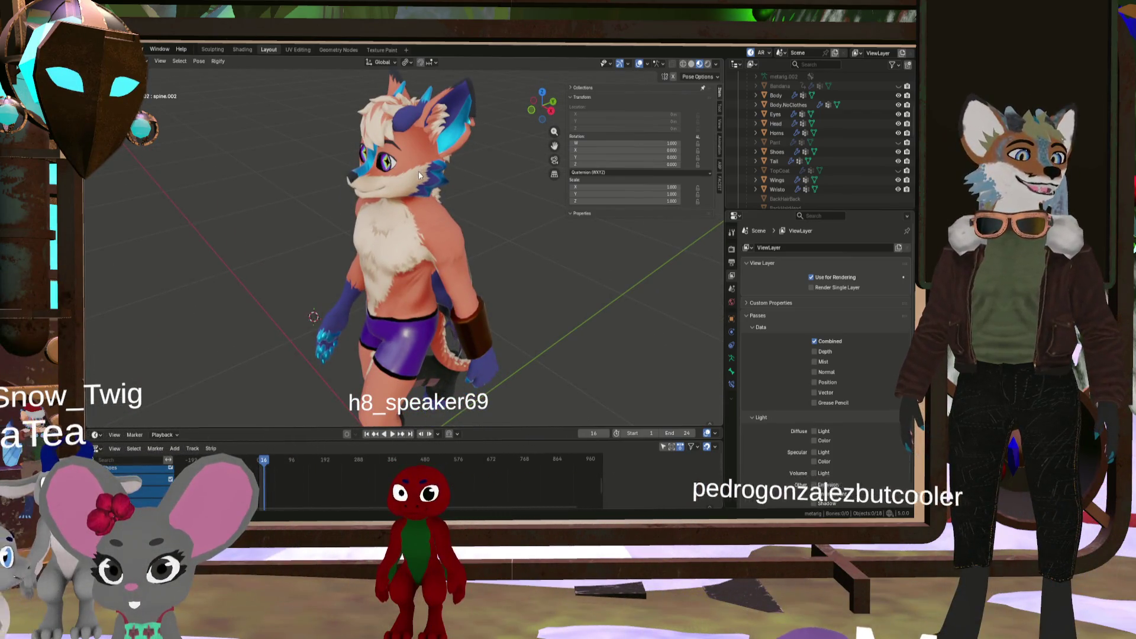
mouse_move(494, 283)
middle_mouse_down()
mouse_move(432, 177)
mouse_move(375, 263)
mouse_move(399, 250)
middle_mouse_up()
scroll(355, 211, "up", 5)
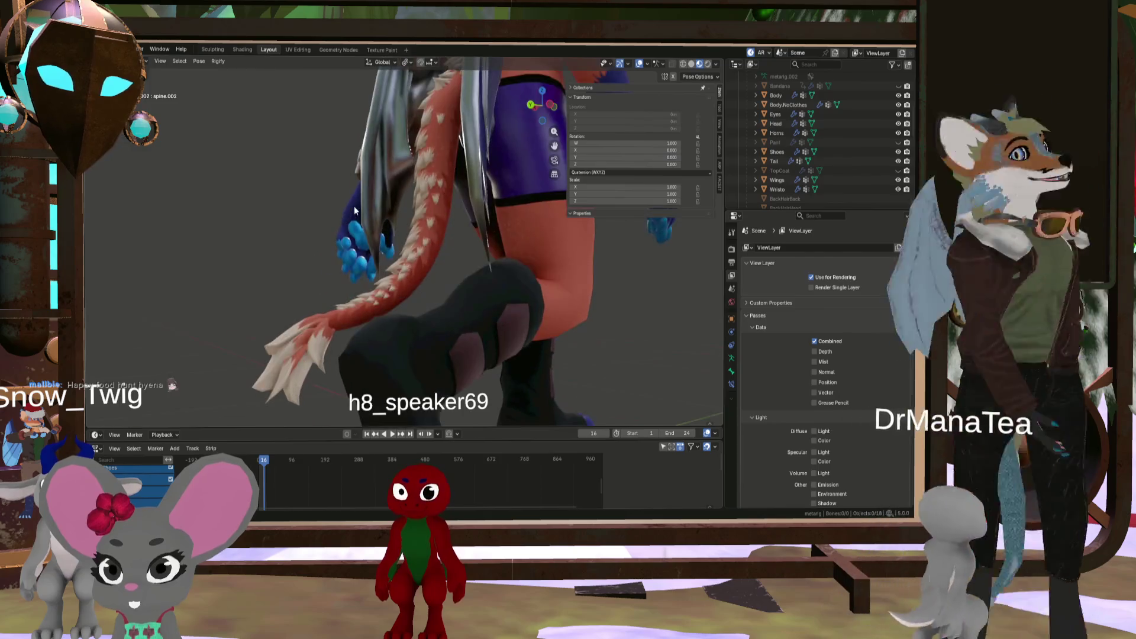
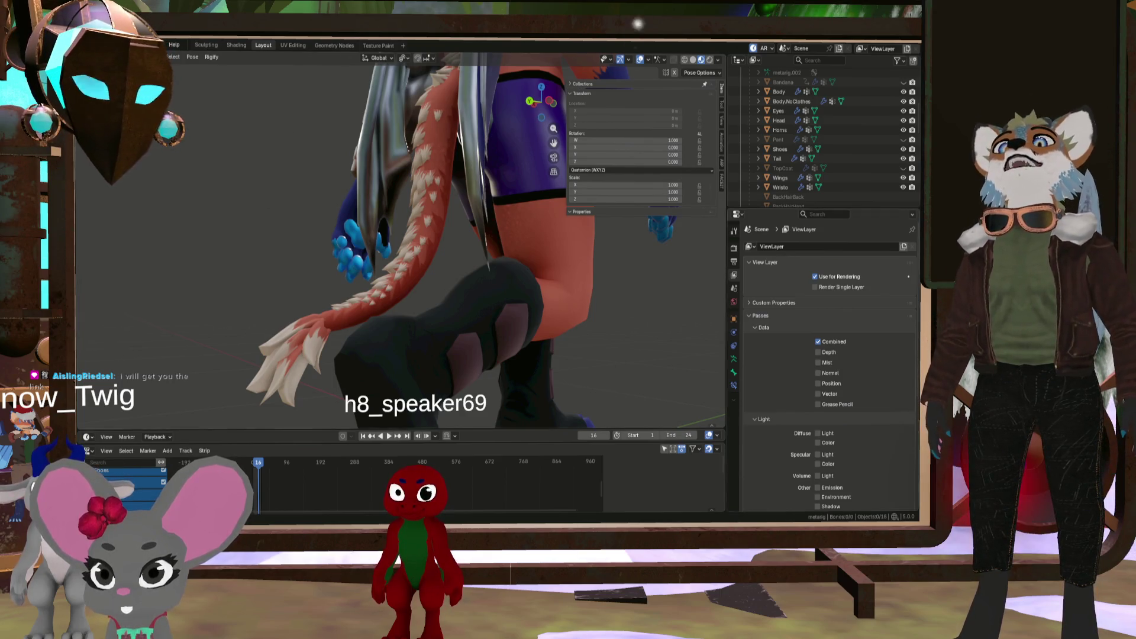
Orbit and zoom around the fox character to inspect it from front and back
scroll(504, 291, "down", 8)
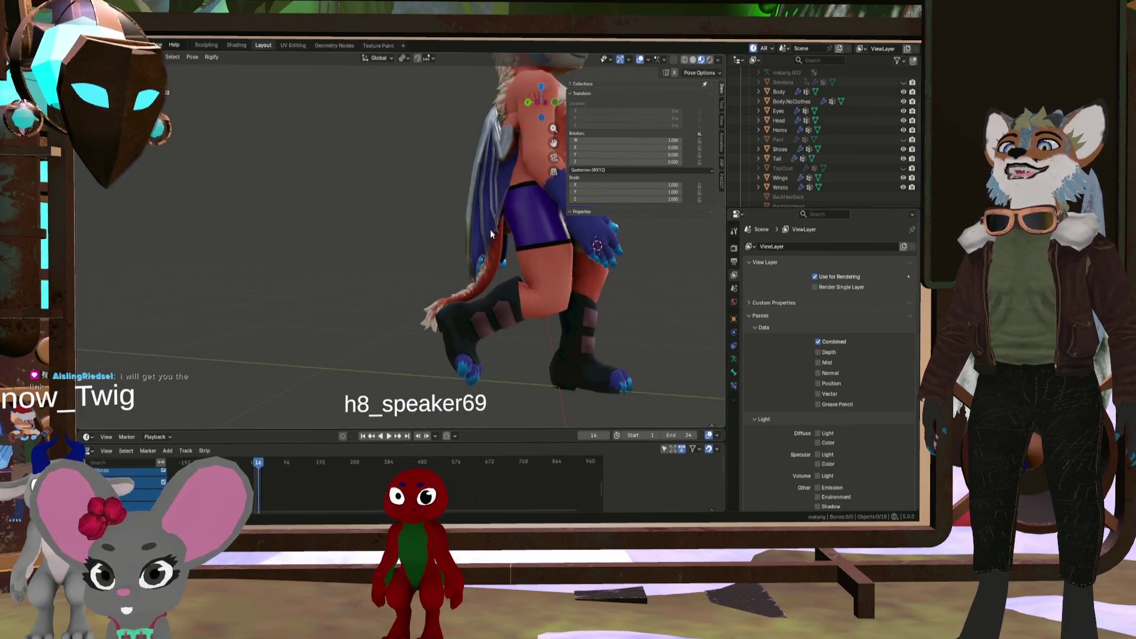
mouse_move(512, 237)
middle_mouse_down()
mouse_move(670, 223)
mouse_move(584, 254)
middle_mouse_up()
scroll(584, 254, "down", 5)
scroll(464, 149, "up", 6)
mouse_move(476, 304)
middle_mouse_down()
mouse_move(619, 296)
mouse_move(414, 365)
middle_mouse_up()
scroll(569, 346, "down", 2)
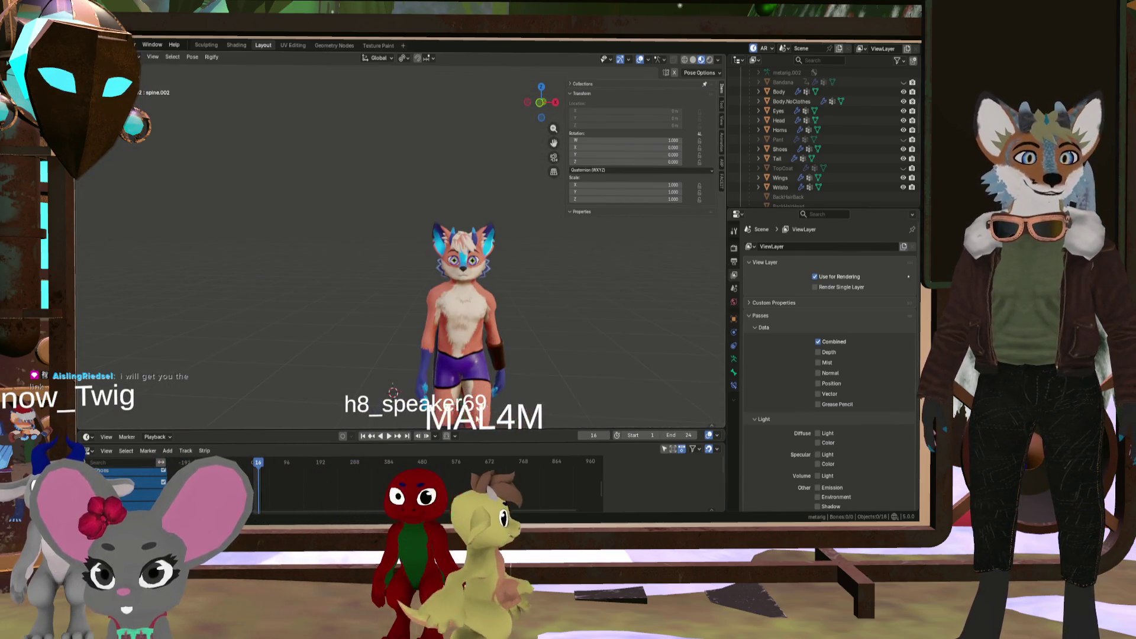
mouse_move(492, 363)
middle_mouse_down()
mouse_move(496, 330)
mouse_move(537, 335)
middle_mouse_up()
scroll(428, 310, "up", 3)
middle_click_drag(428, 310, 639, 319)
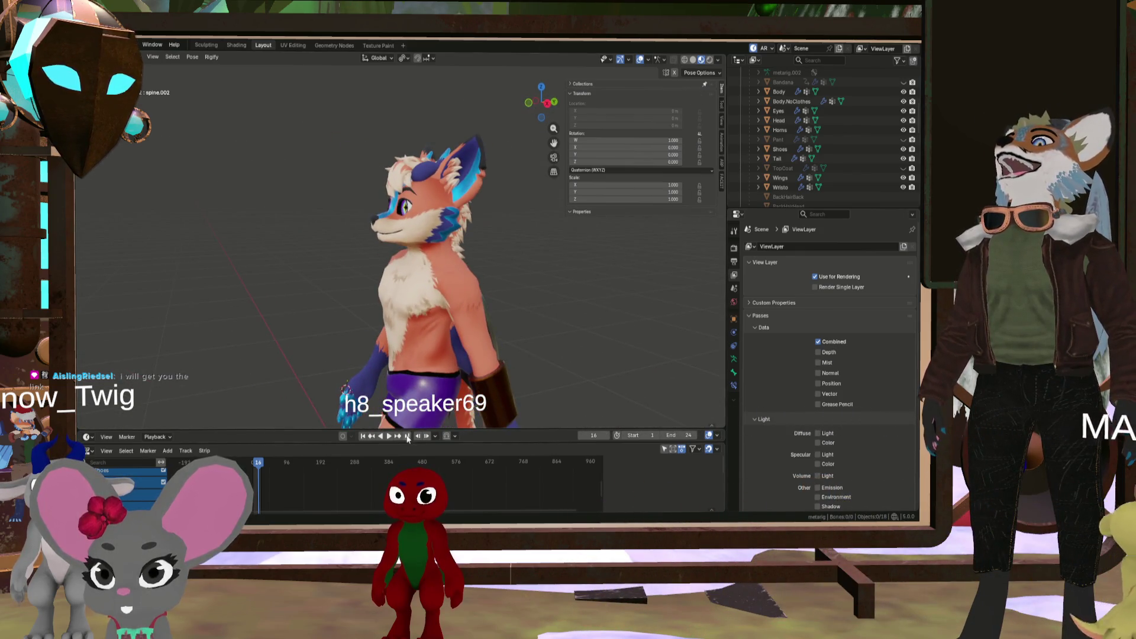
Play the 24-frame walk cycle and orbit around the looping fox to watch it
left_click(388, 436)
mouse_move(387, 333)
middle_mouse_down()
mouse_move(456, 350)
mouse_move(422, 365)
mouse_move(447, 370)
mouse_move(400, 404)
mouse_move(550, 405)
mouse_move(375, 388)
mouse_move(551, 394)
mouse_move(480, 395)
mouse_move(425, 269)
mouse_move(399, 296)
mouse_move(434, 298)
middle_mouse_up()
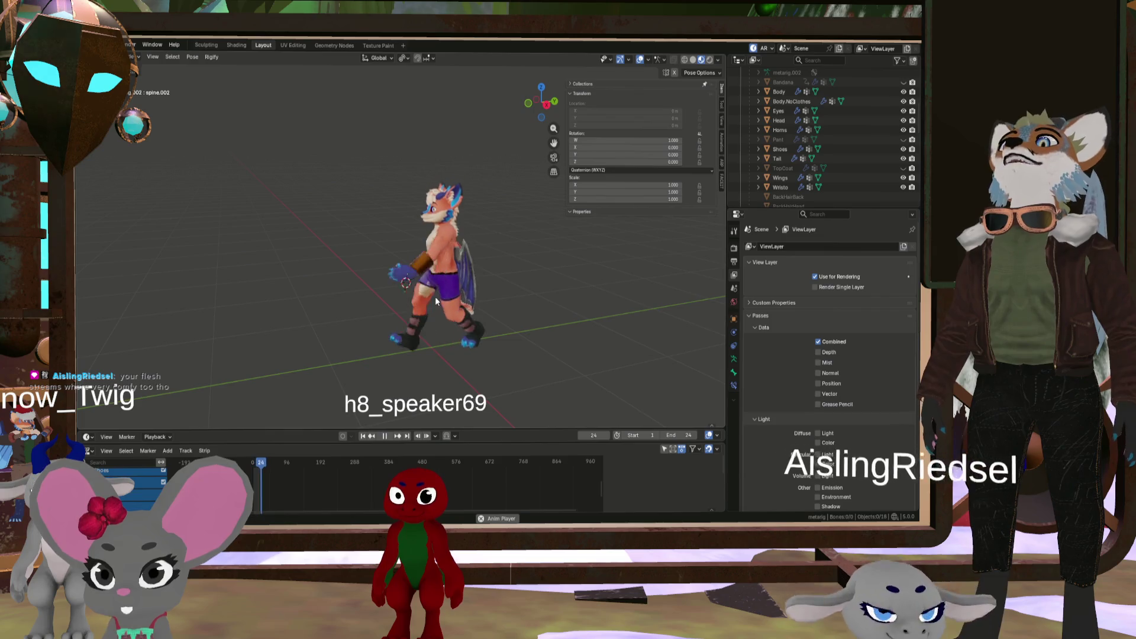
middle_click_drag(372, 315, 452, 182)
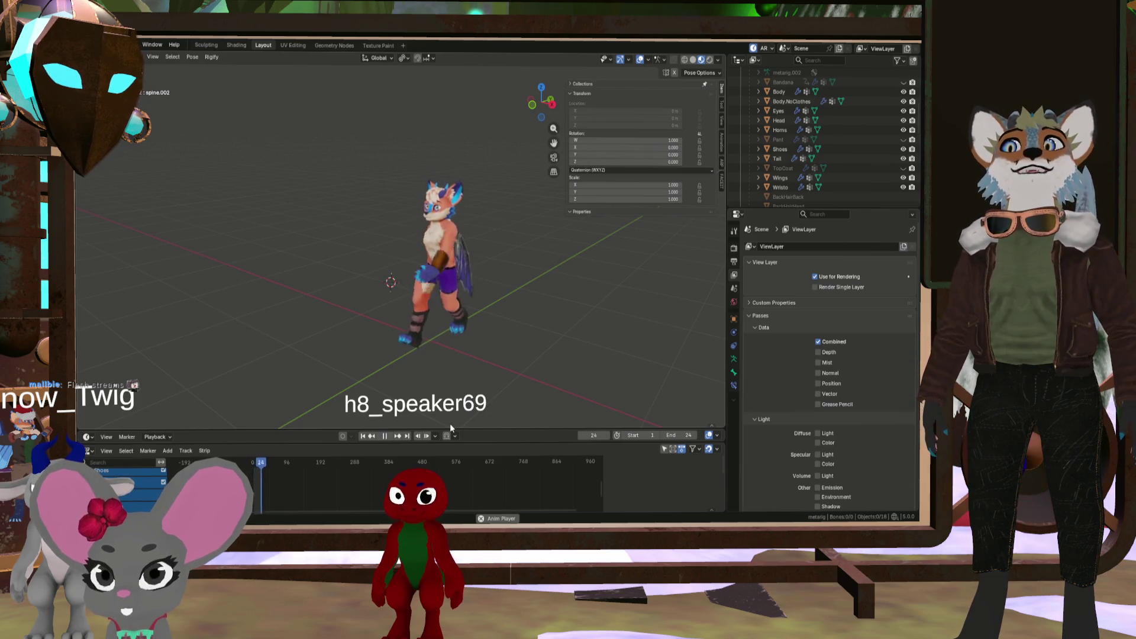
scroll(432, 385, "up", 4)
mouse_move(426, 355)
middle_mouse_down()
mouse_move(412, 290)
mouse_move(449, 300)
middle_mouse_up()
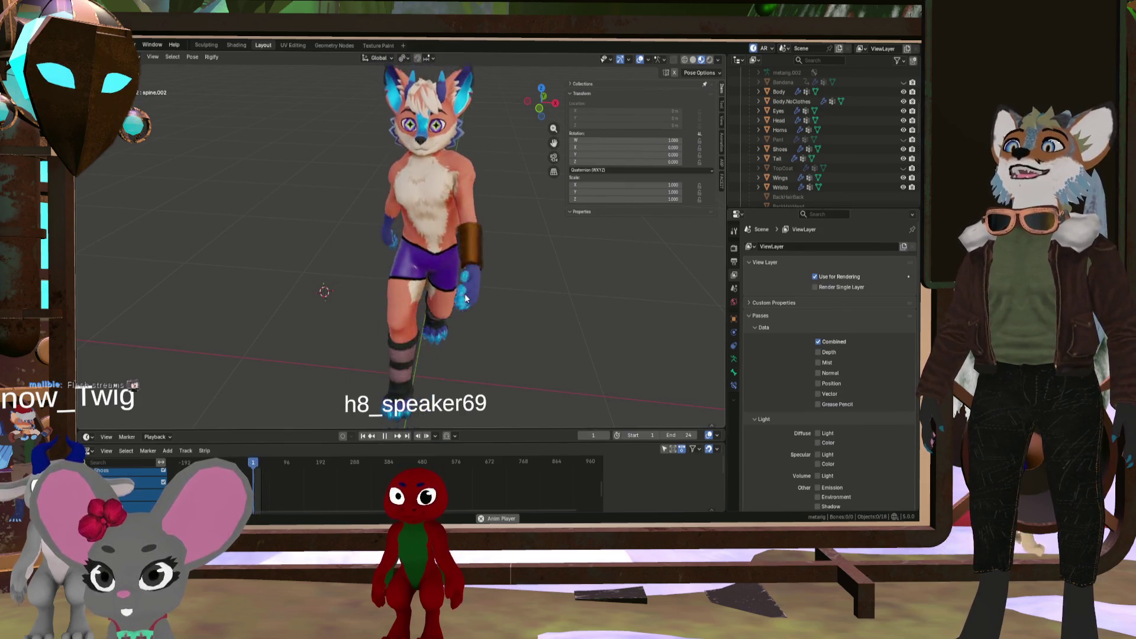
scroll(431, 253, "down", 4)
scroll(431, 208, "up", 5)
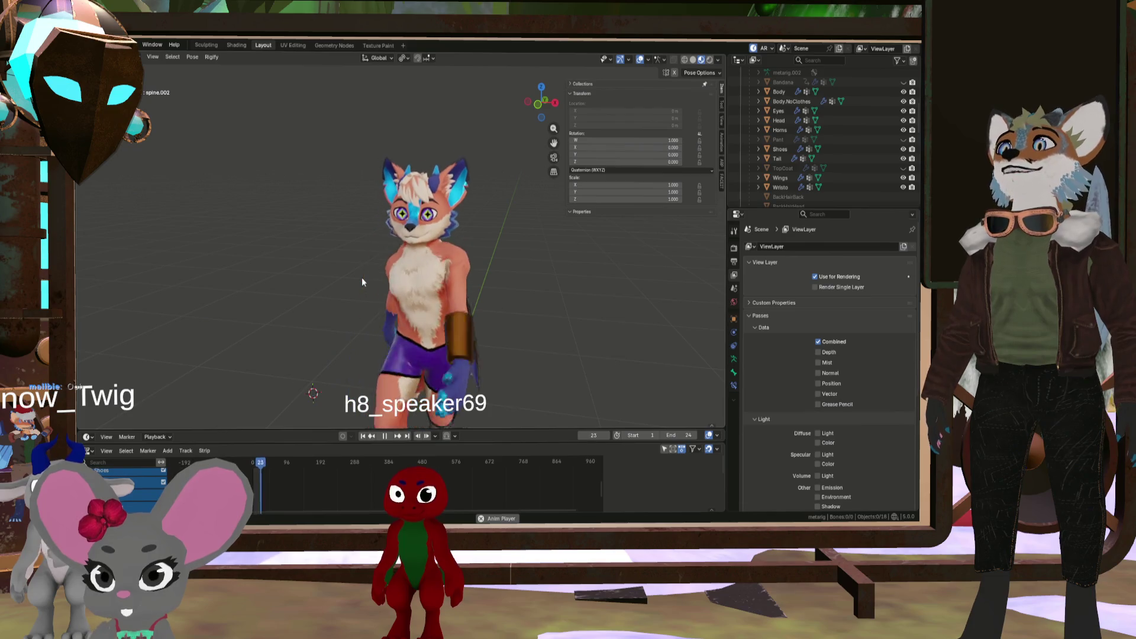
scroll(406, 264, "up", 3)
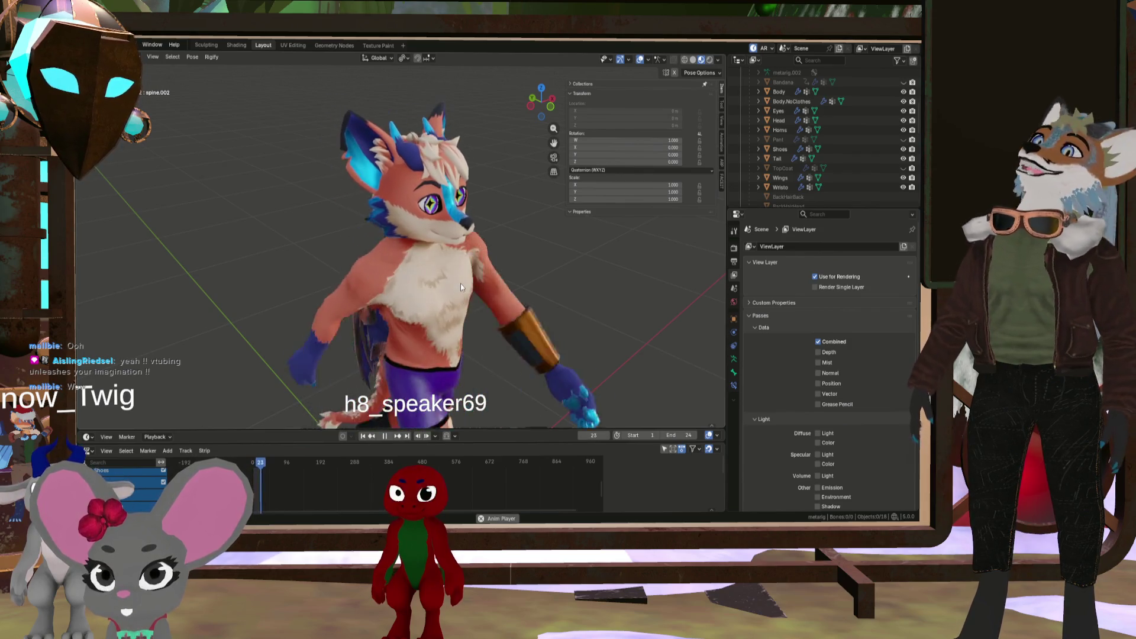
mouse_move(460, 287)
middle_mouse_down()
mouse_move(425, 290)
mouse_move(454, 278)
mouse_move(393, 301)
mouse_move(468, 310)
mouse_move(406, 299)
middle_mouse_up()
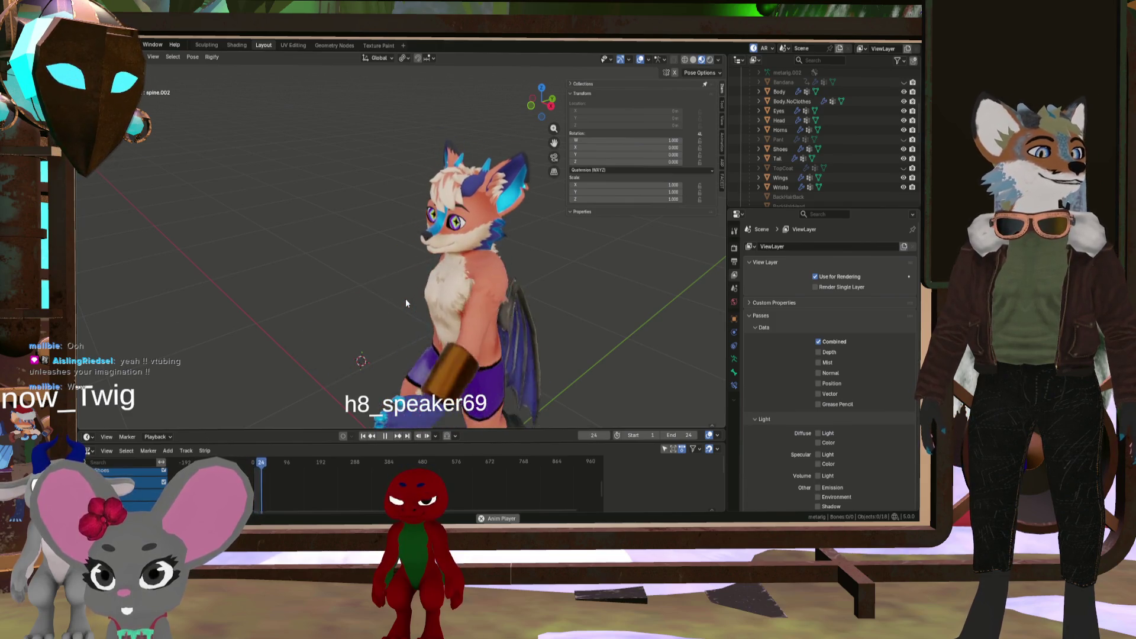
mouse_move(406, 298)
middle_mouse_down()
mouse_move(512, 289)
mouse_move(487, 288)
middle_mouse_up()
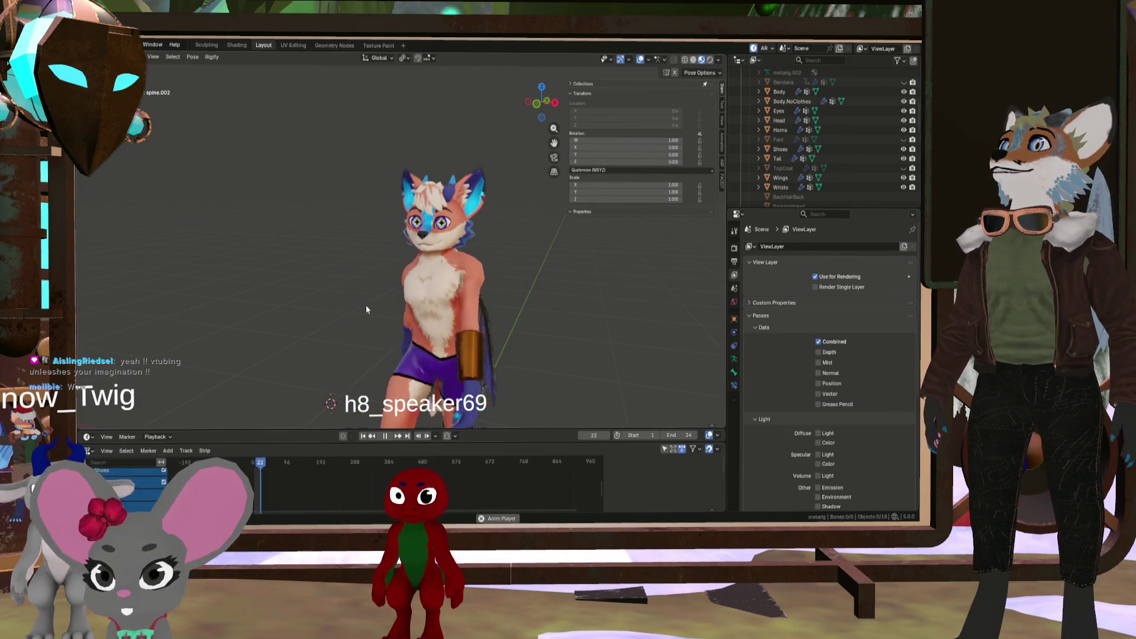
scroll(325, 275, "up", 3)
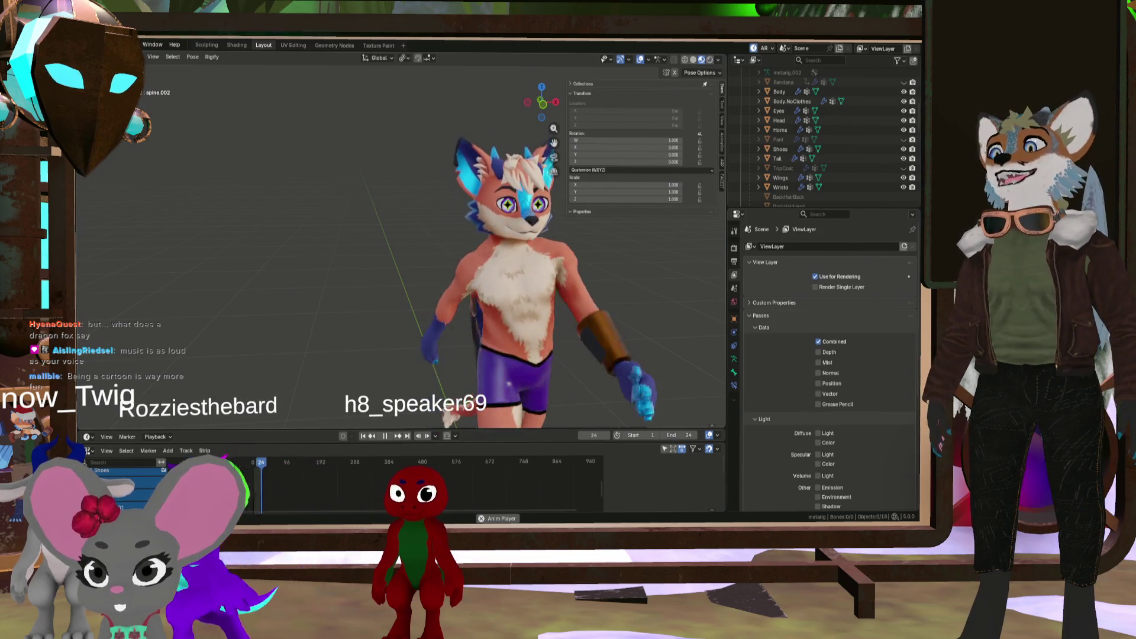
middle_click_drag(444, 288, 444, 325)
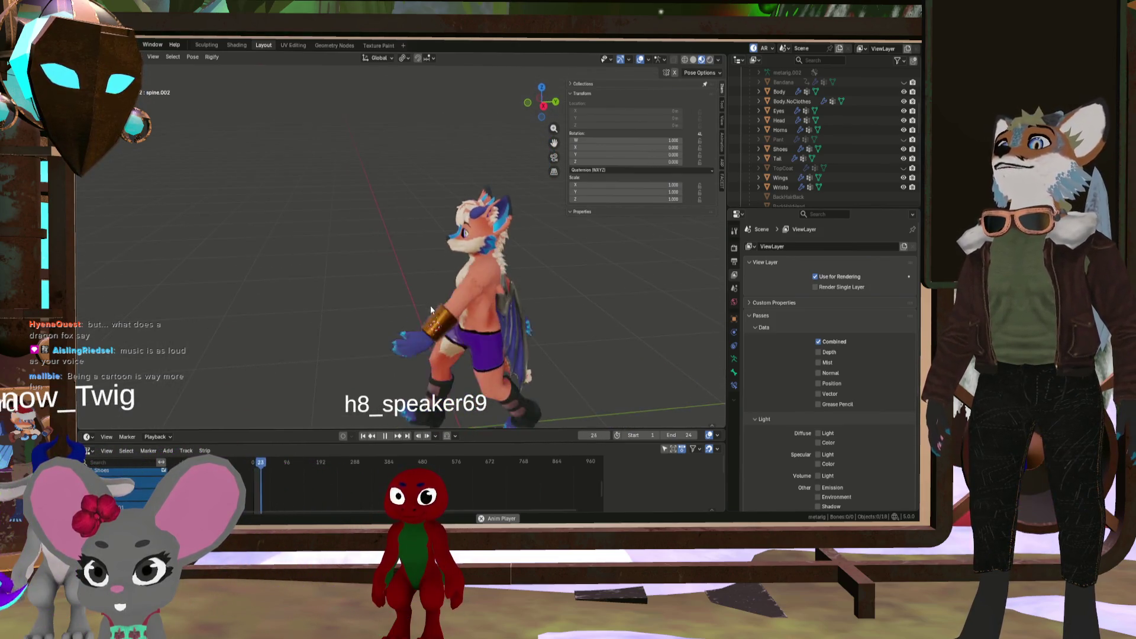
mouse_move(403, 345)
middle_mouse_down()
mouse_move(412, 324)
mouse_move(441, 317)
mouse_move(439, 331)
mouse_move(448, 317)
mouse_move(419, 208)
mouse_move(412, 262)
middle_mouse_up()
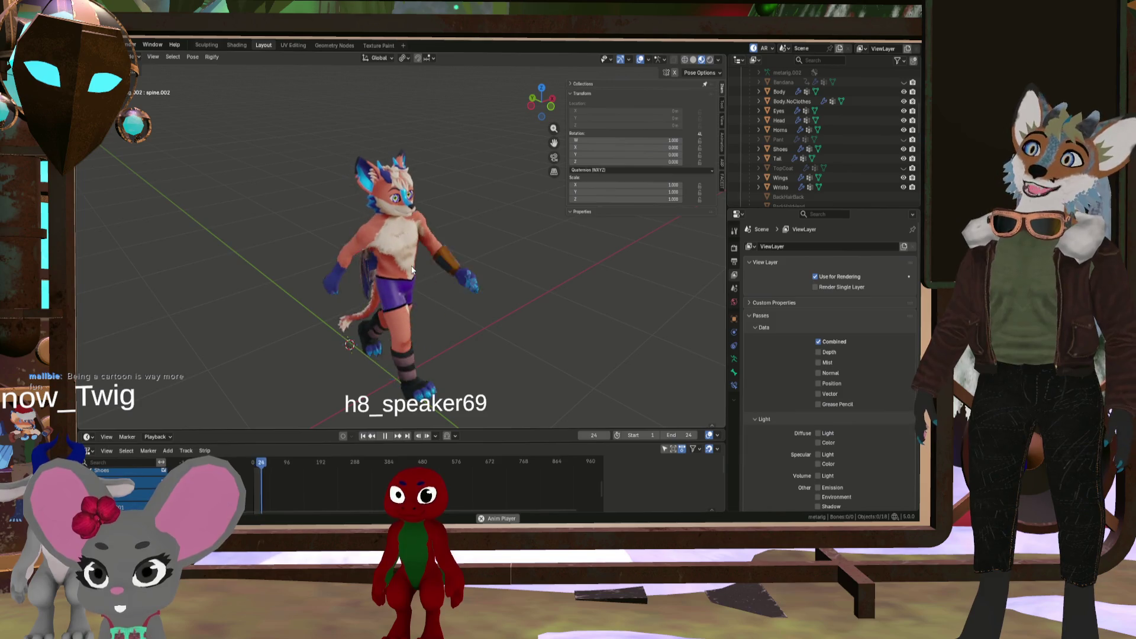
middle_click_drag(308, 282, 400, 302)
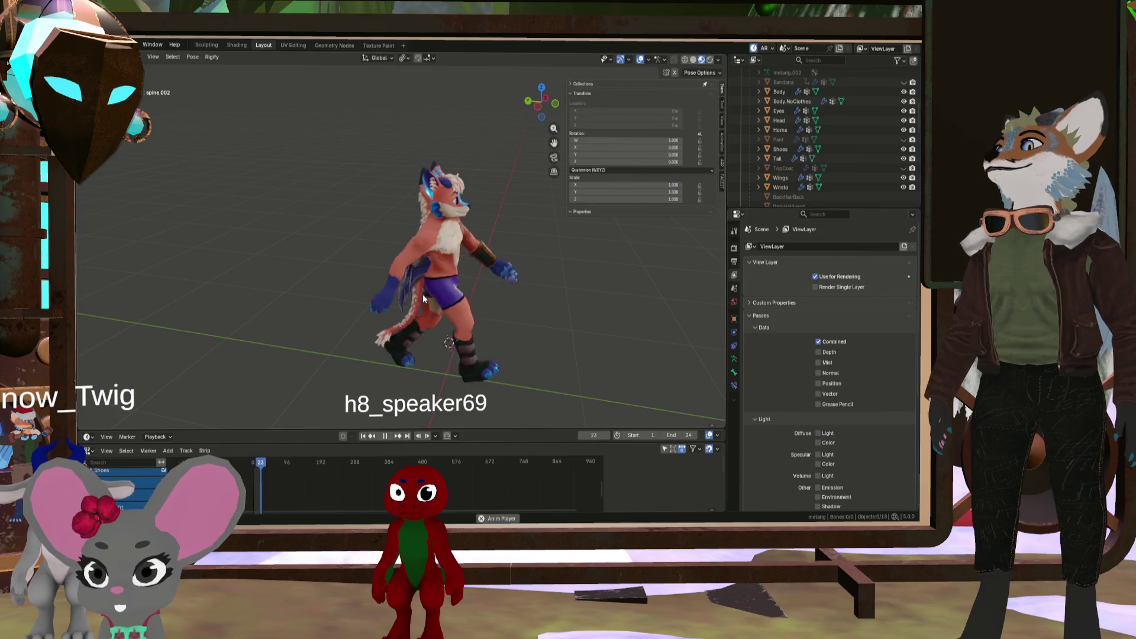
mouse_move(422, 297)
middle_mouse_down()
mouse_move(370, 305)
mouse_move(445, 310)
middle_mouse_up()
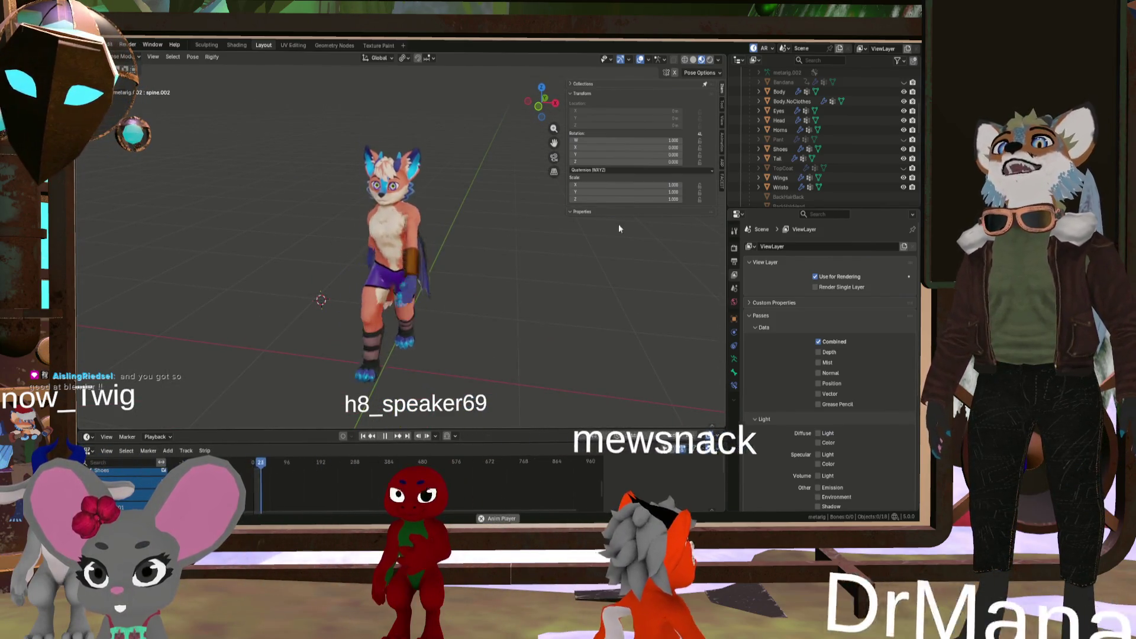
scroll(780, 112, "up", 5)
Select the metarig and make it visible in the viewport
left_click(766, 140)
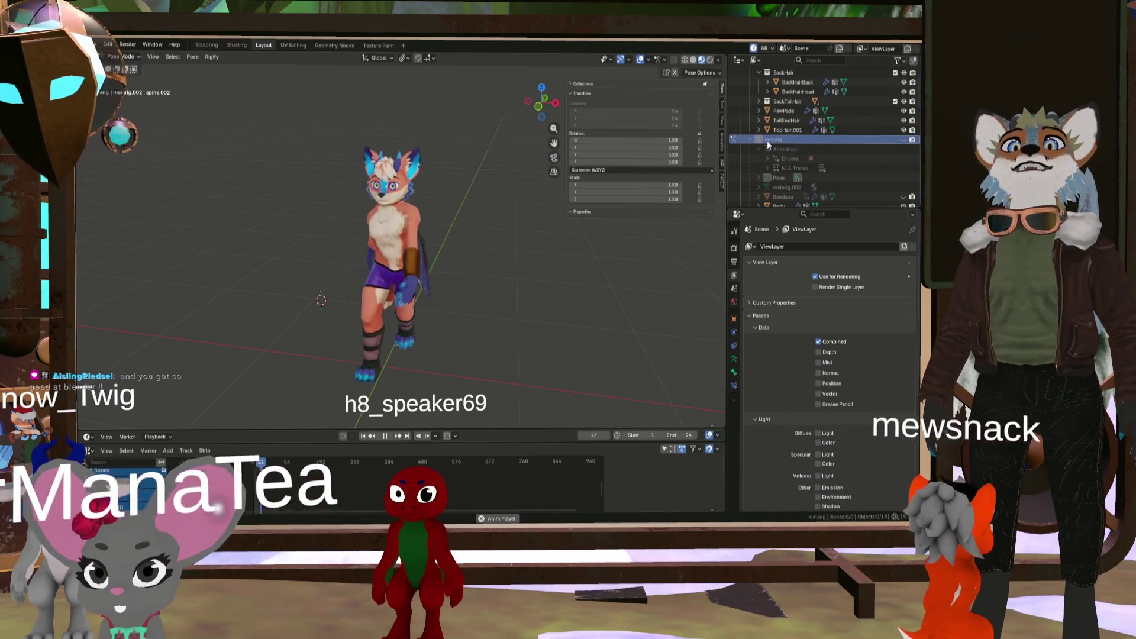
left_click(903, 139)
mouse_move(509, 243)
middle_mouse_down()
mouse_move(388, 244)
mouse_move(342, 356)
mouse_move(566, 266)
mouse_move(458, 271)
mouse_move(632, 244)
middle_mouse_up()
scroll(342, 356, "up", 3)
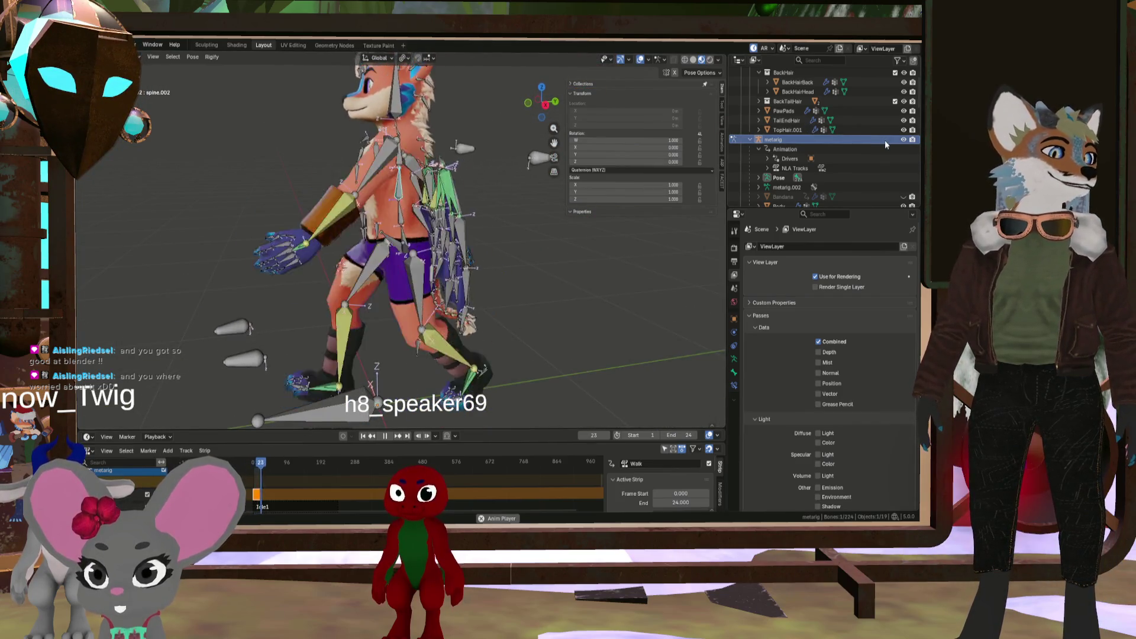
scroll(885, 146, "down", 5)
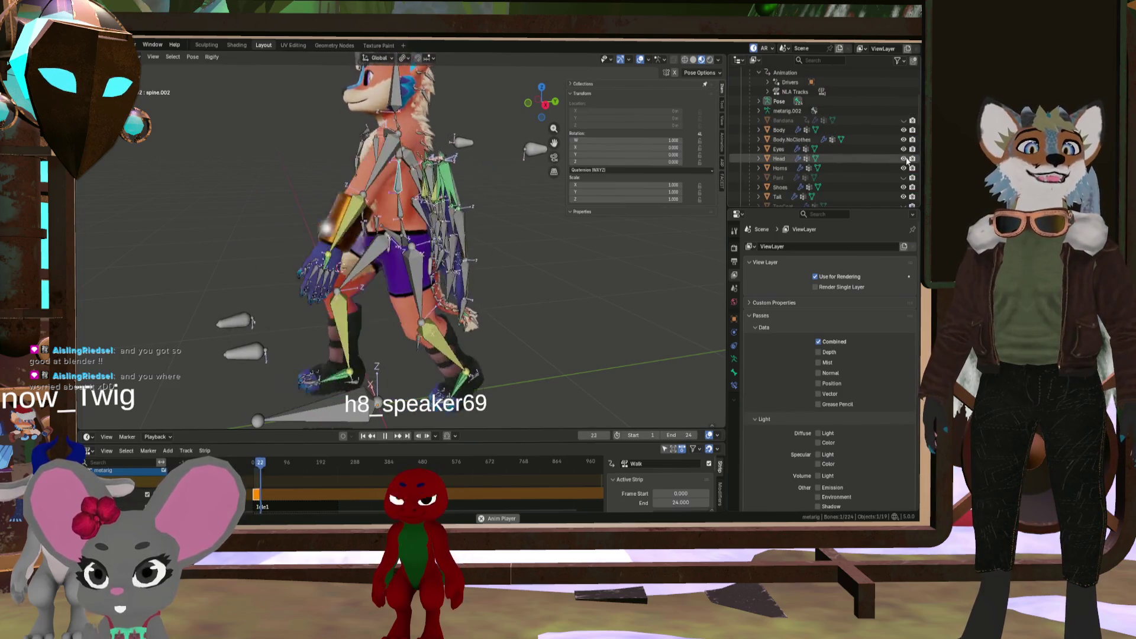
Show the Bandana, Pant and TopCoat clothing on the fox
left_click(903, 120)
left_click(903, 178)
scroll(903, 180, "down", 4)
left_click(903, 148)
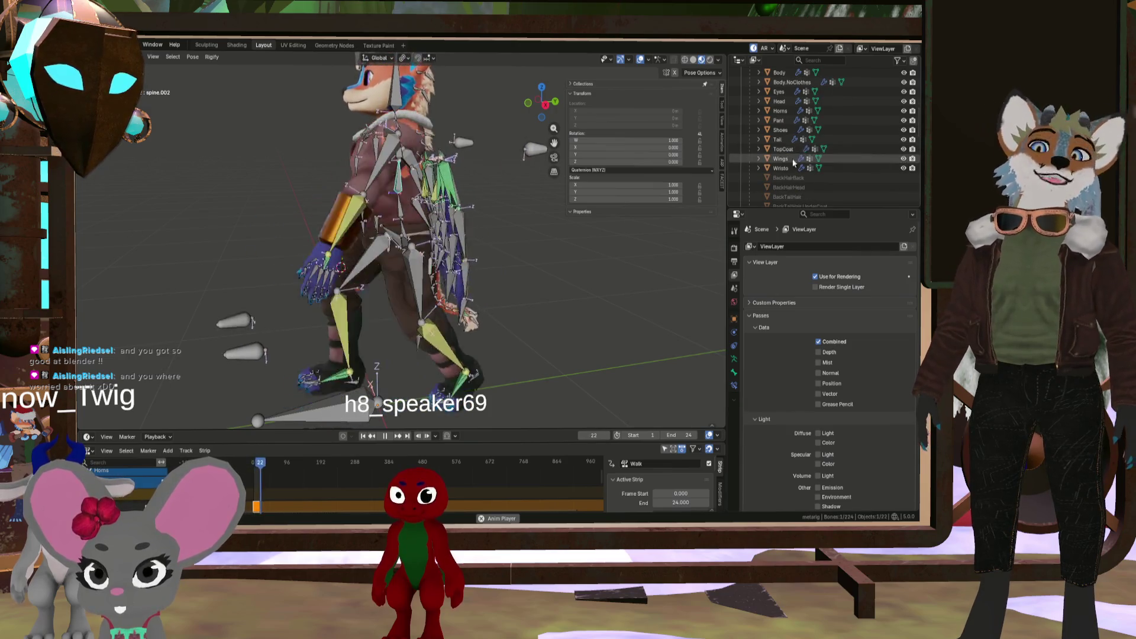
Orbit around the dressed walking rig and snap to front view with Numpad 1
mouse_move(446, 152)
middle_mouse_down()
mouse_move(457, 176)
mouse_move(484, 169)
mouse_move(477, 184)
mouse_move(392, 159)
middle_mouse_up()
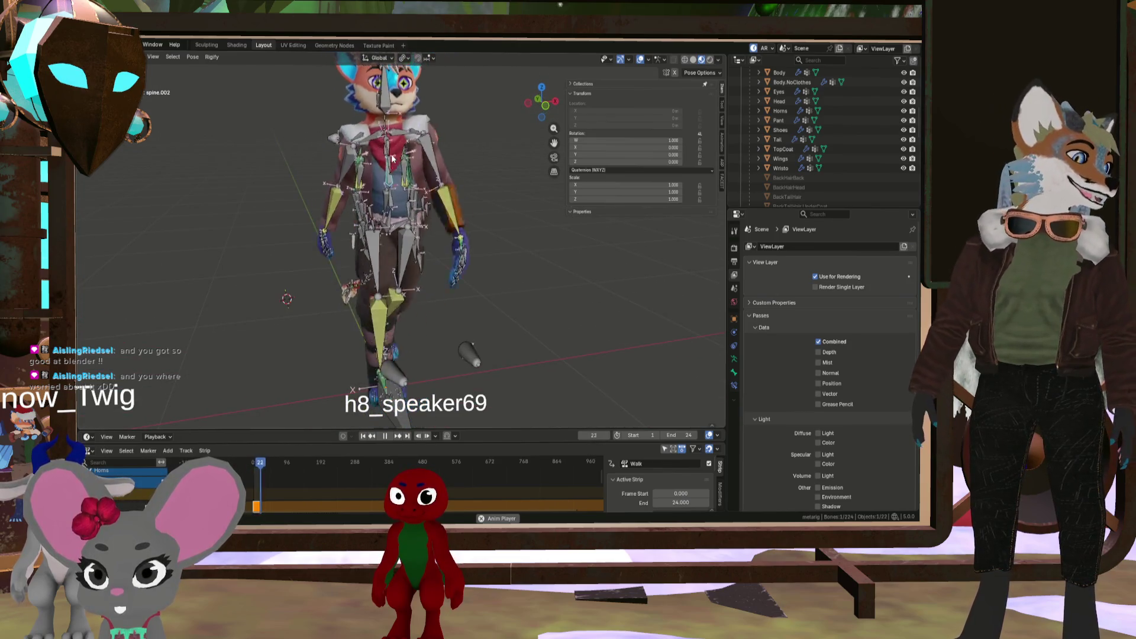
scroll(474, 193, "down", 2)
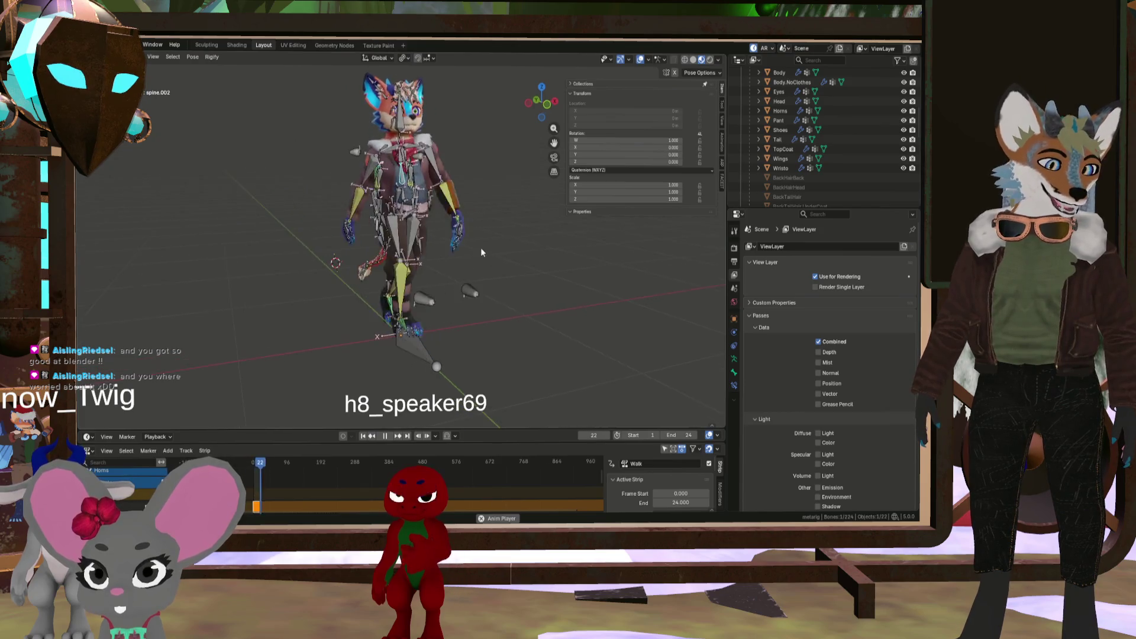
scroll(441, 272, "up", 2)
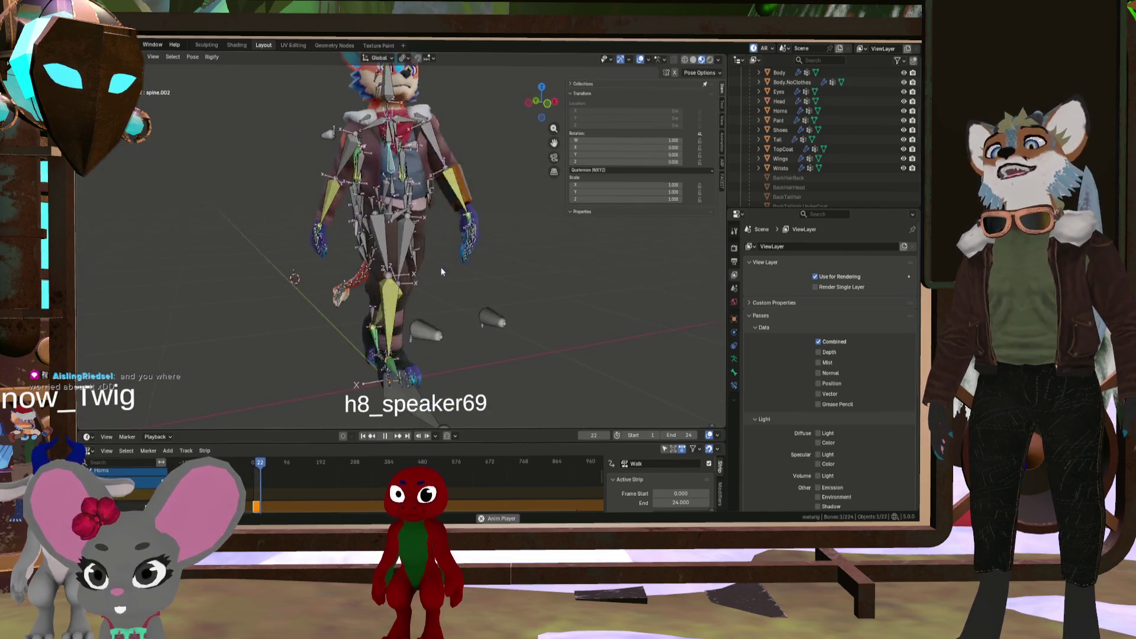
mouse_move(417, 273)
middle_mouse_down()
mouse_move(487, 254)
mouse_move(361, 221)
mouse_move(388, 109)
mouse_move(445, 253)
middle_mouse_up()
scroll(497, 248, "down", 3)
scroll(445, 253, "up", 3)
key("KP_1")
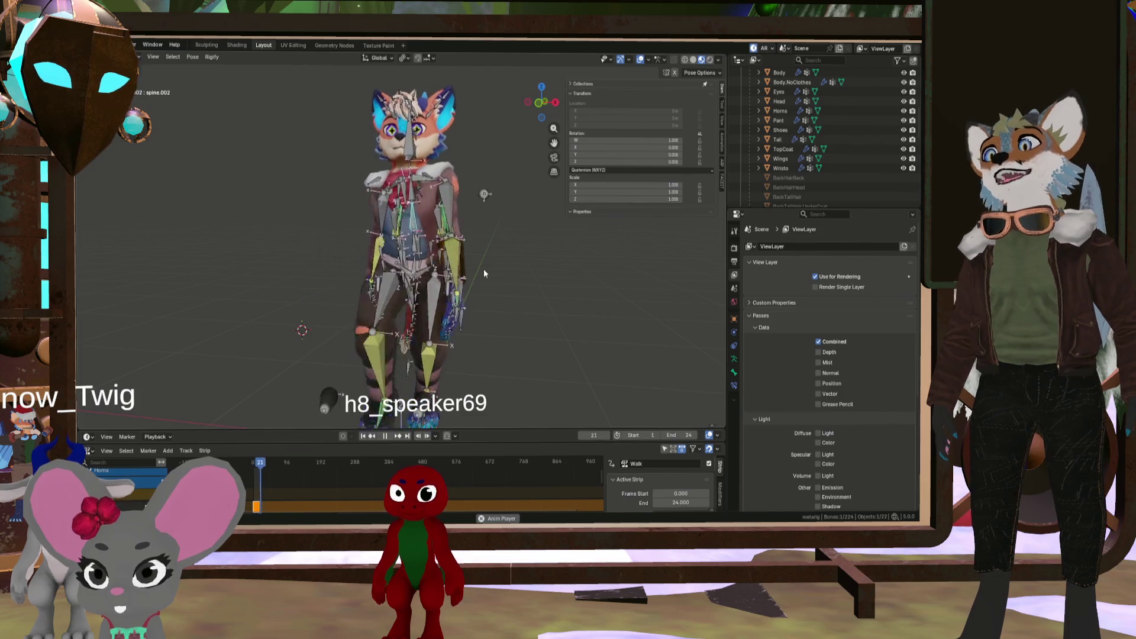
mouse_move(484, 267)
middle_mouse_down()
mouse_move(452, 287)
mouse_move(450, 276)
mouse_move(472, 271)
middle_mouse_up()
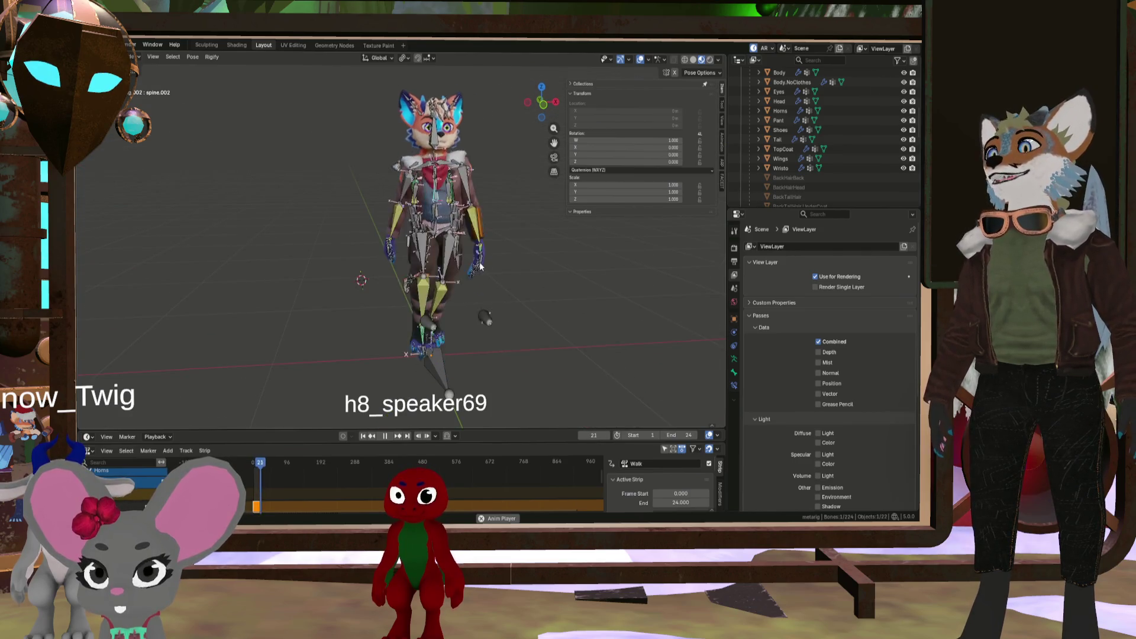
middle_click_drag(357, 251, 403, 250)
mouse_move(404, 201)
middle_mouse_down()
mouse_move(378, 241)
mouse_move(331, 224)
mouse_move(448, 229)
middle_mouse_up()
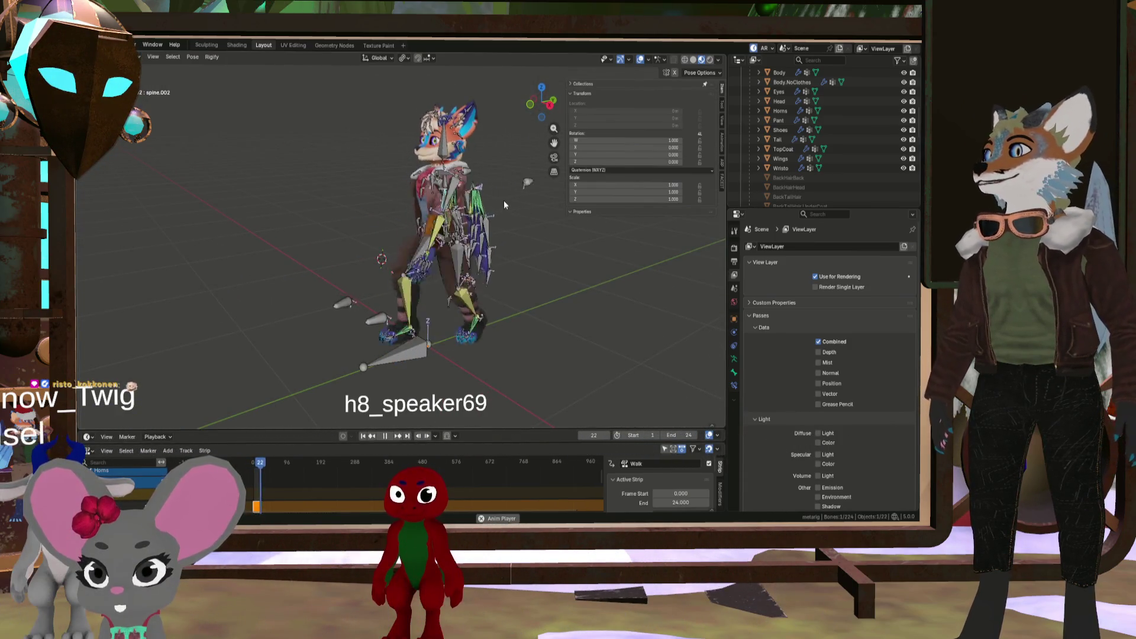
mouse_move(500, 205)
middle_mouse_down()
mouse_move(576, 285)
mouse_move(490, 283)
mouse_move(502, 289)
middle_mouse_up()
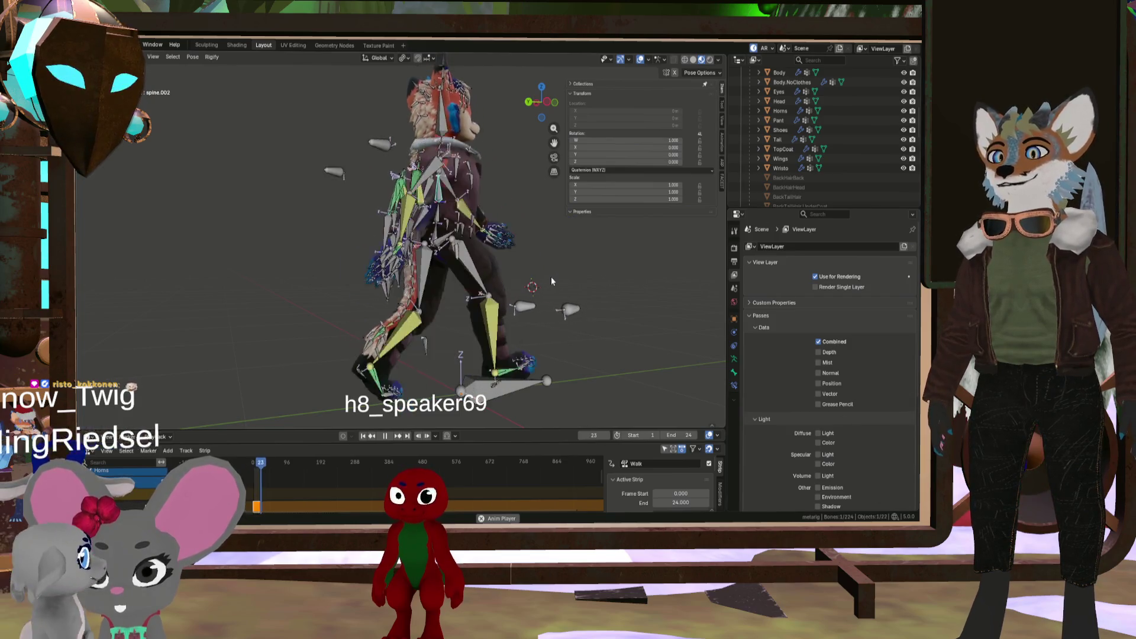
mouse_move(522, 294)
middle_mouse_down()
mouse_move(438, 292)
mouse_move(449, 281)
mouse_move(466, 304)
middle_mouse_up()
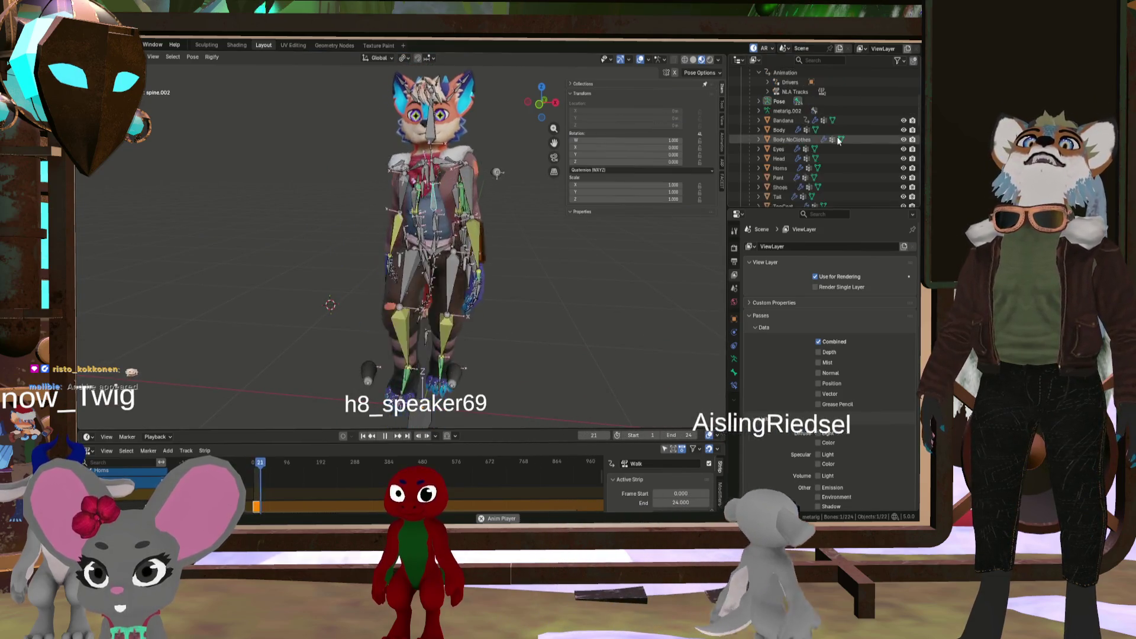
scroll(837, 140, "down", 5)
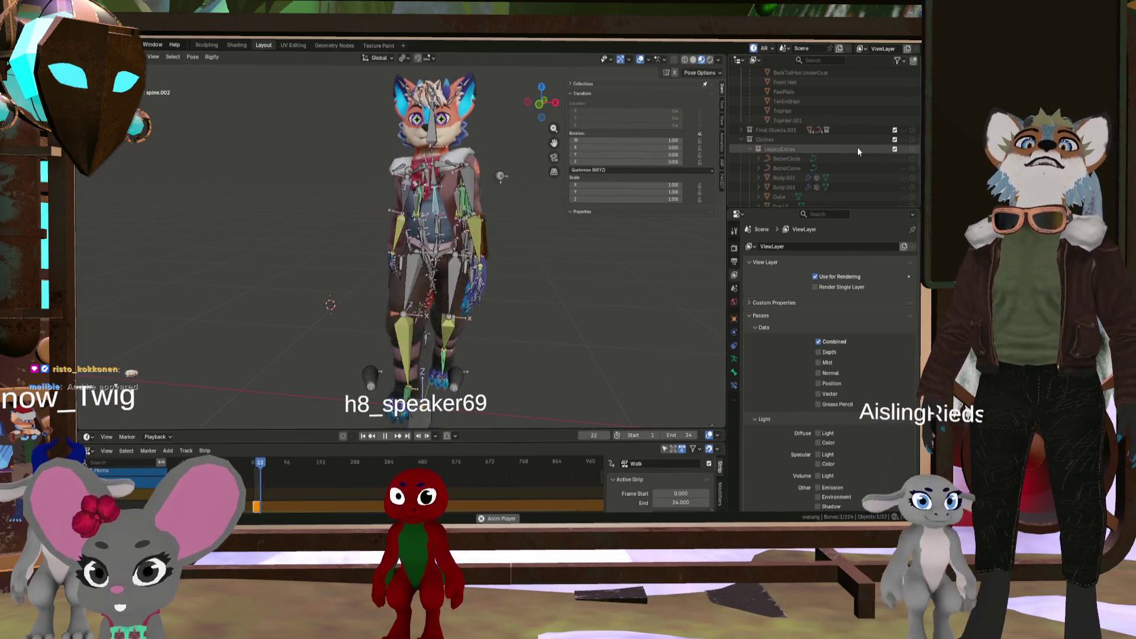
scroll(857, 147, "down", 2)
scroll(862, 151, "up", 10)
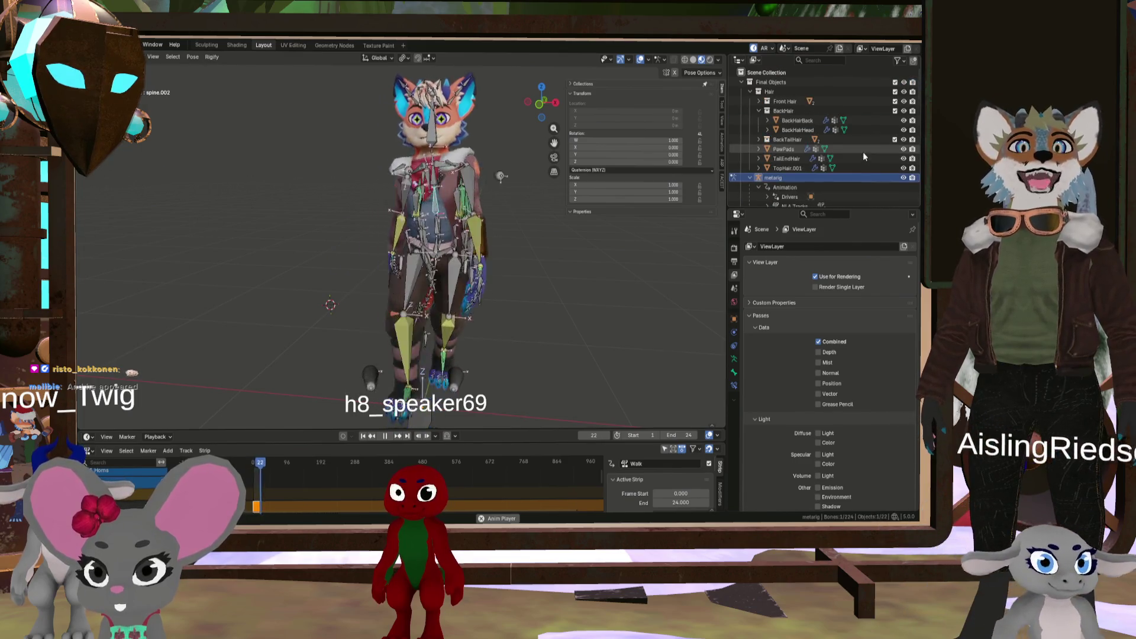
Hide the metarig in the Outliner, then view the clothed fox from the front
left_click(902, 178)
mouse_move(521, 157)
middle_mouse_down()
mouse_move(436, 197)
mouse_move(389, 172)
middle_mouse_up()
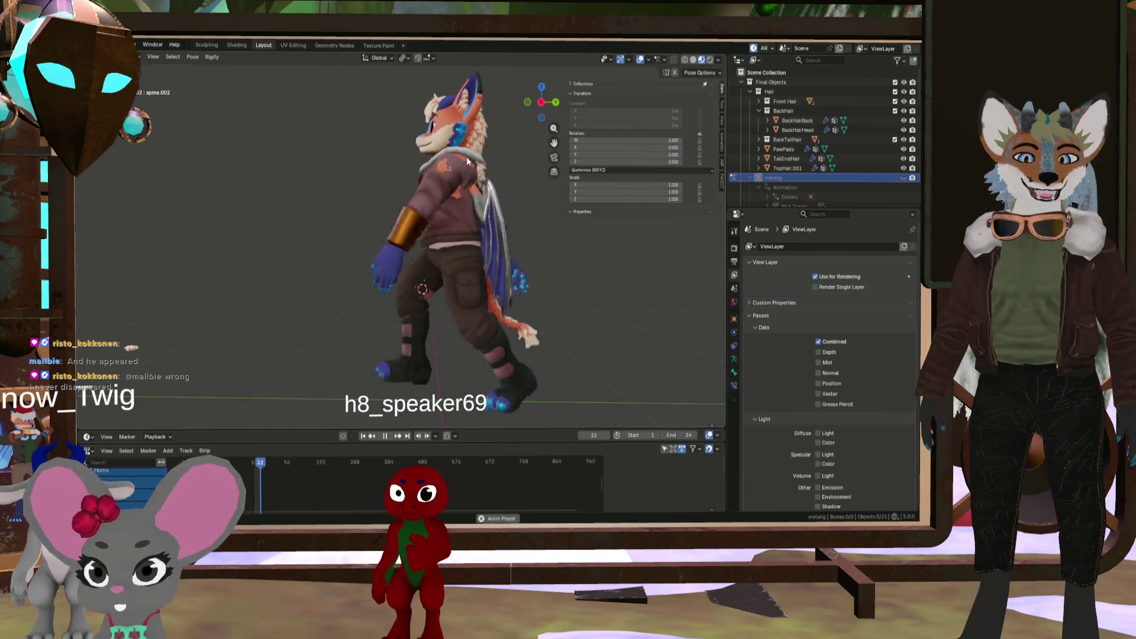
mouse_move(432, 148)
middle_mouse_down()
mouse_move(441, 151)
mouse_move(427, 155)
middle_mouse_up()
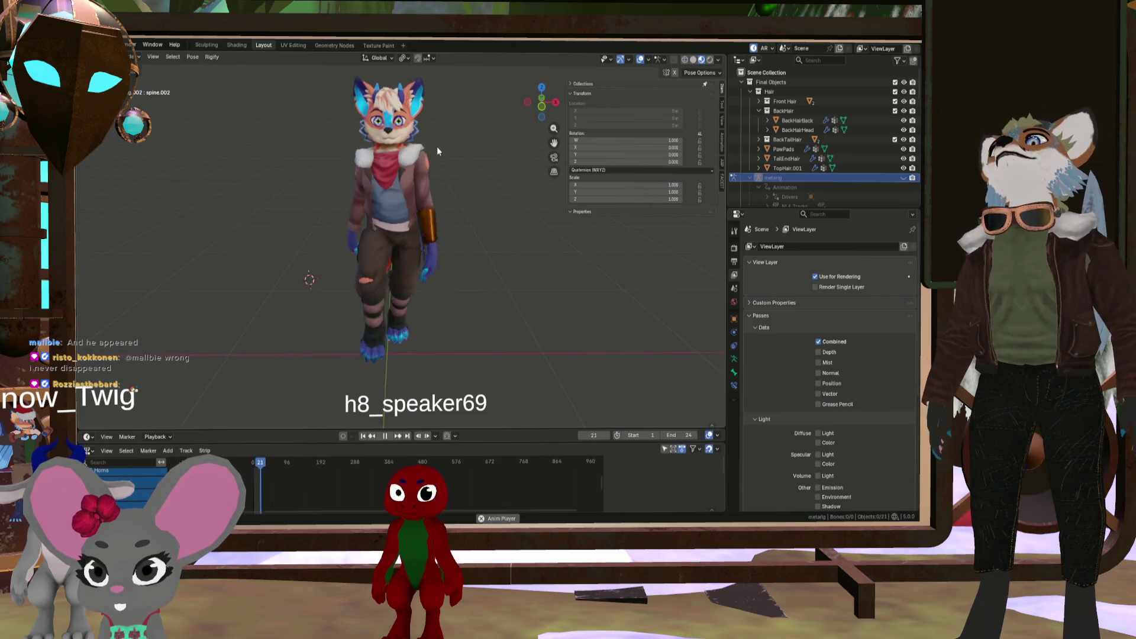
key("KP_1")
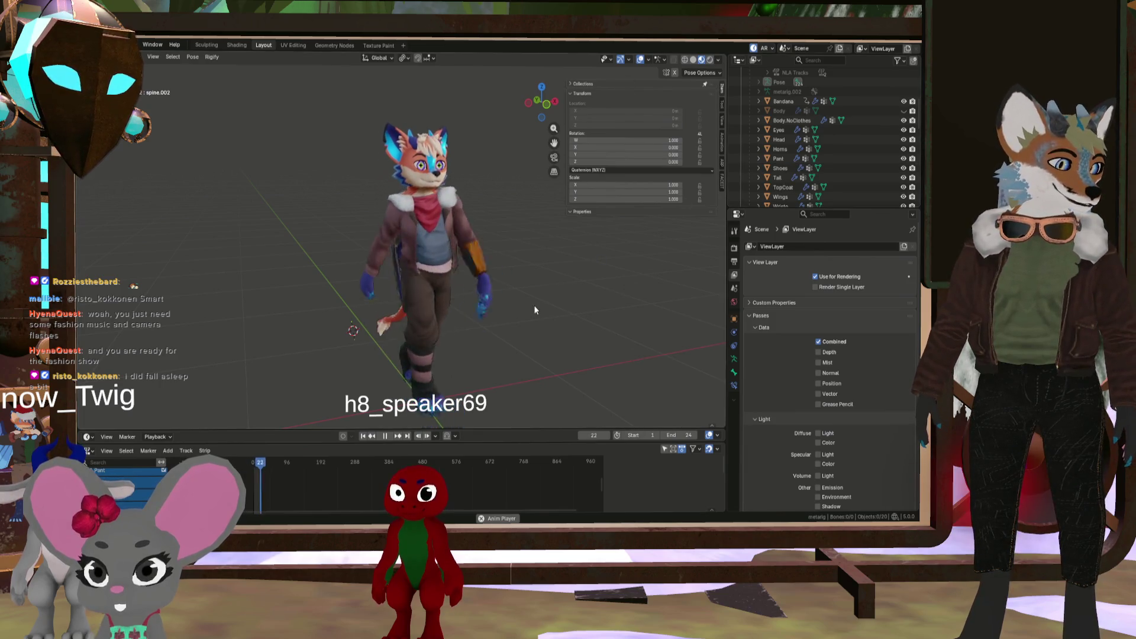
Orbit and pan around the walking clothed fox to review it from all sides
mouse_move(529, 292)
middle_mouse_down()
mouse_move(432, 297)
mouse_move(456, 296)
mouse_move(441, 269)
mouse_move(542, 269)
middle_mouse_up()
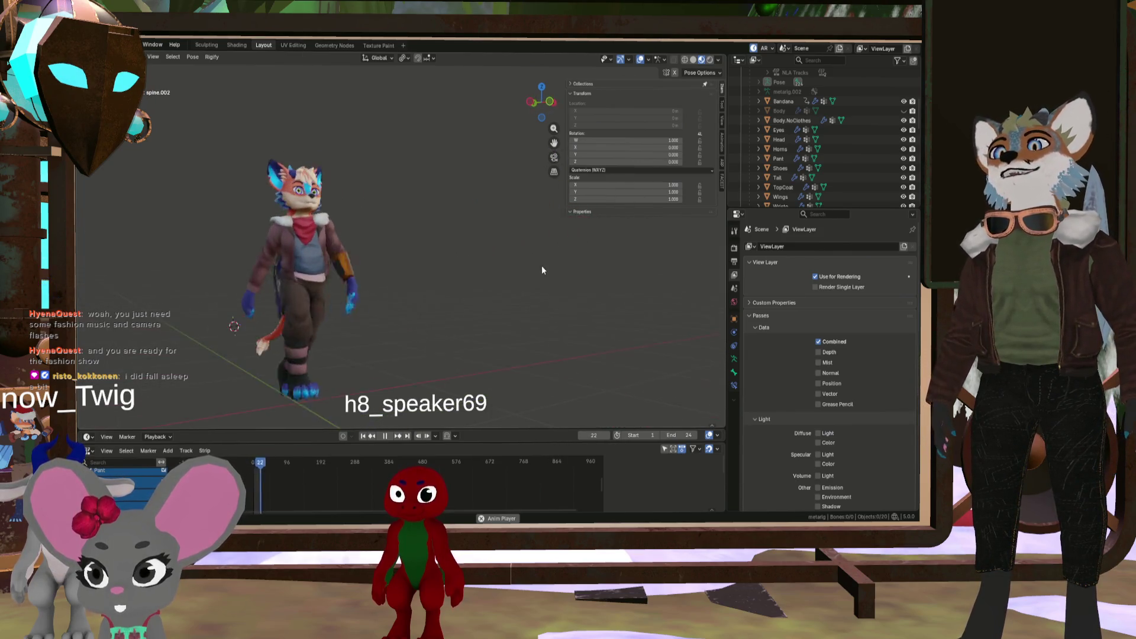
mouse_move(433, 279)
middle_mouse_down()
mouse_move(440, 288)
mouse_move(426, 277)
middle_mouse_up()
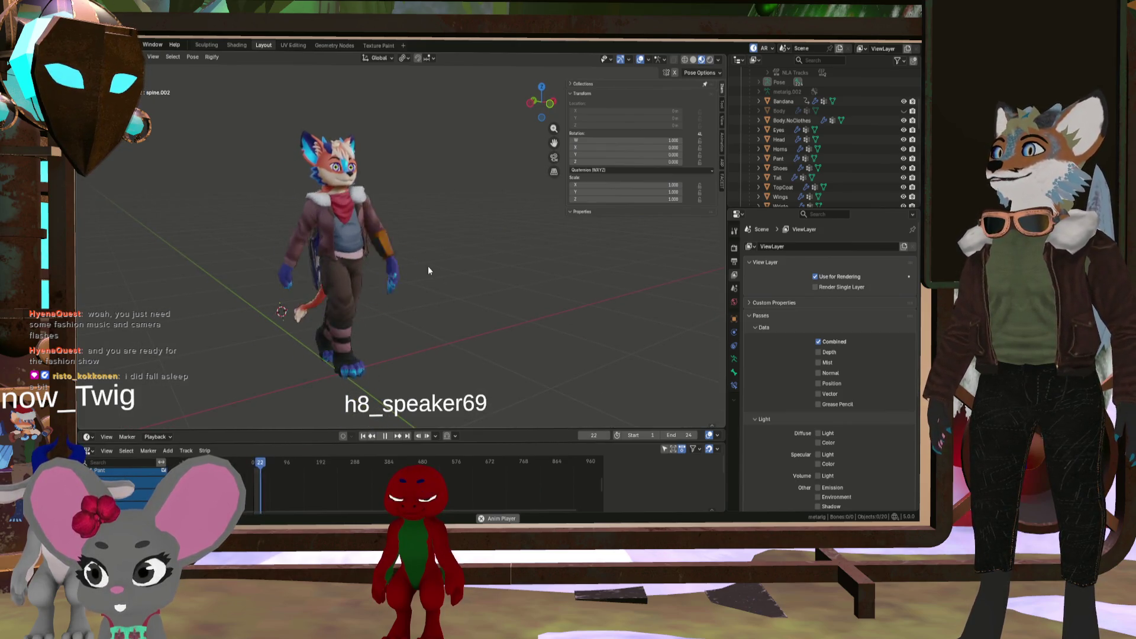
middle_click_drag(425, 268, 442, 261, "shift")
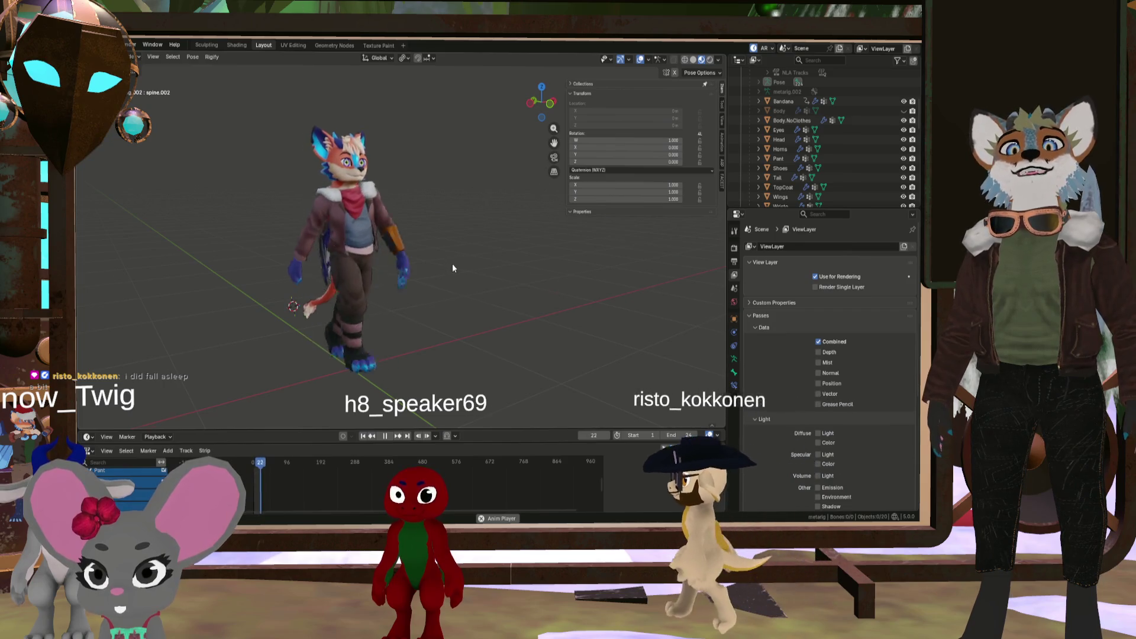
middle_click_drag(449, 257, 537, 261)
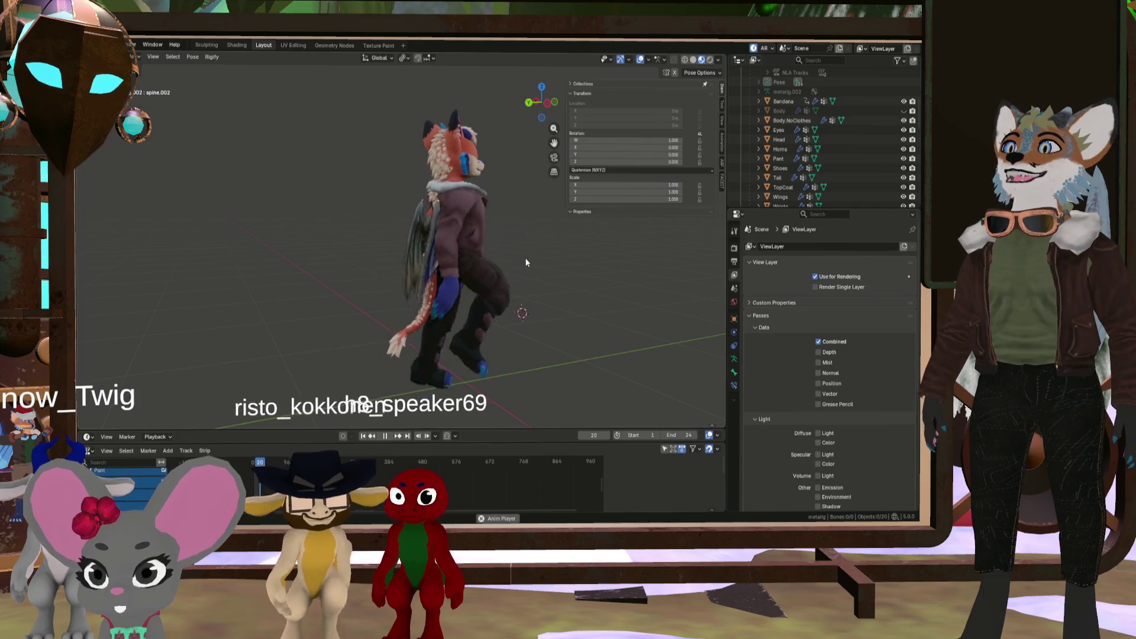
mouse_move(518, 260)
middle_mouse_down()
mouse_move(463, 294)
mouse_move(481, 266)
mouse_move(436, 255)
middle_mouse_up()
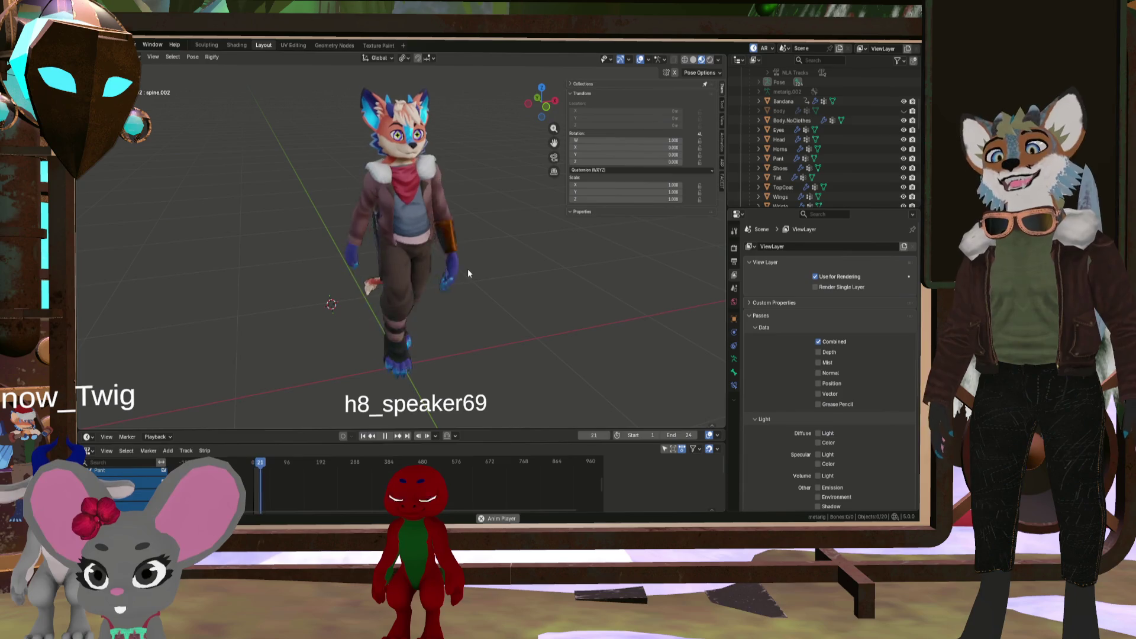
middle_click_drag(481, 264, 445, 278)
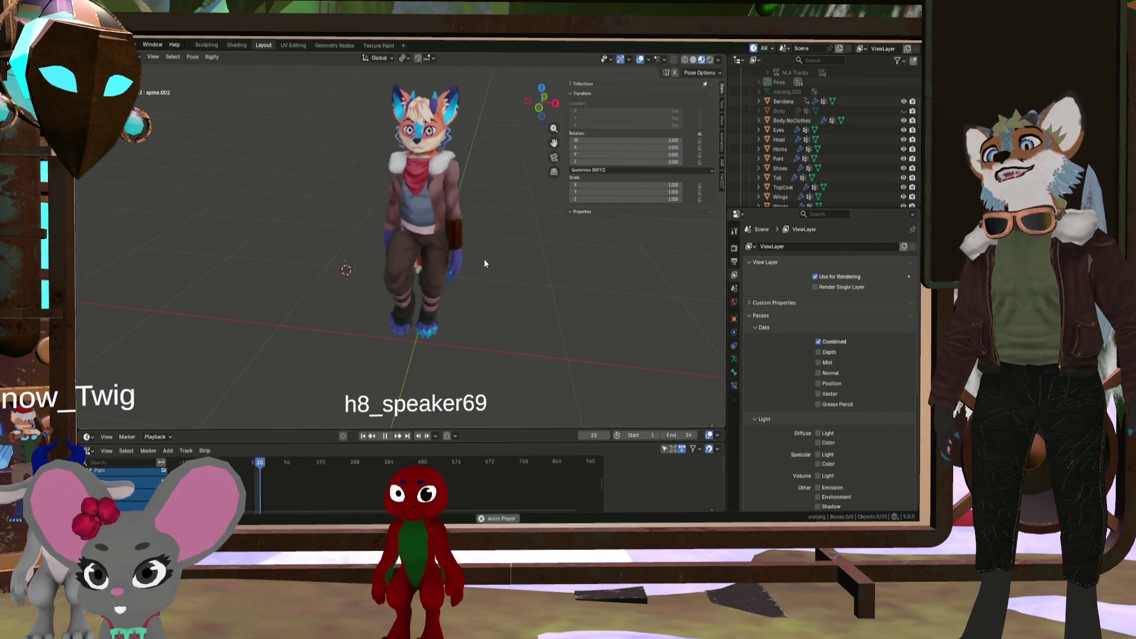
middle_click_drag(470, 261, 471, 258)
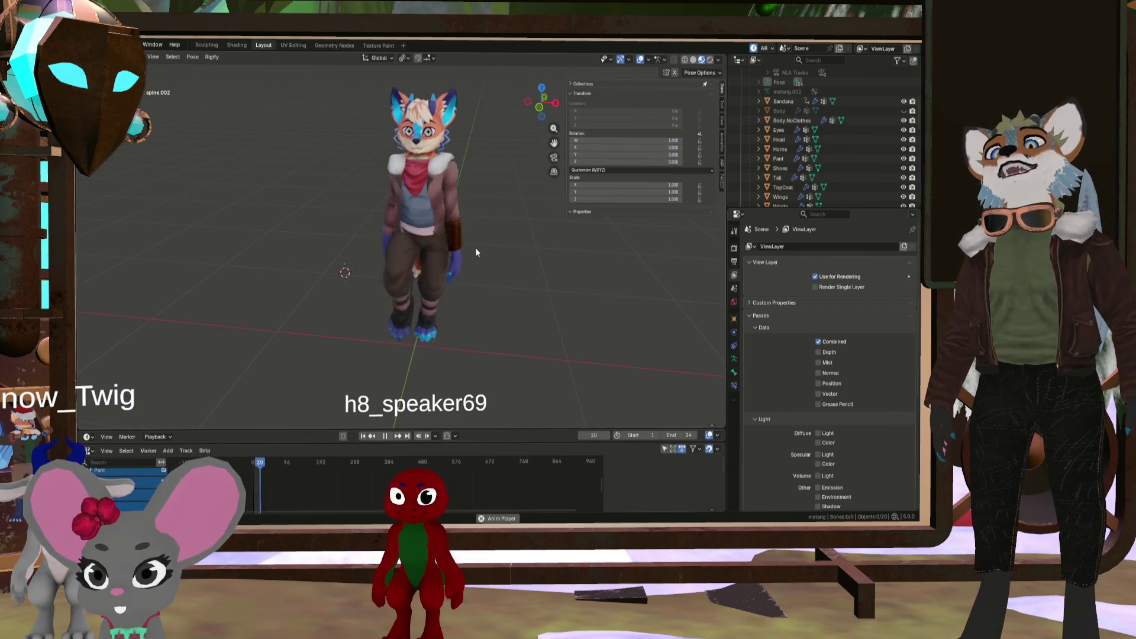
middle_click_drag(476, 252, 518, 244)
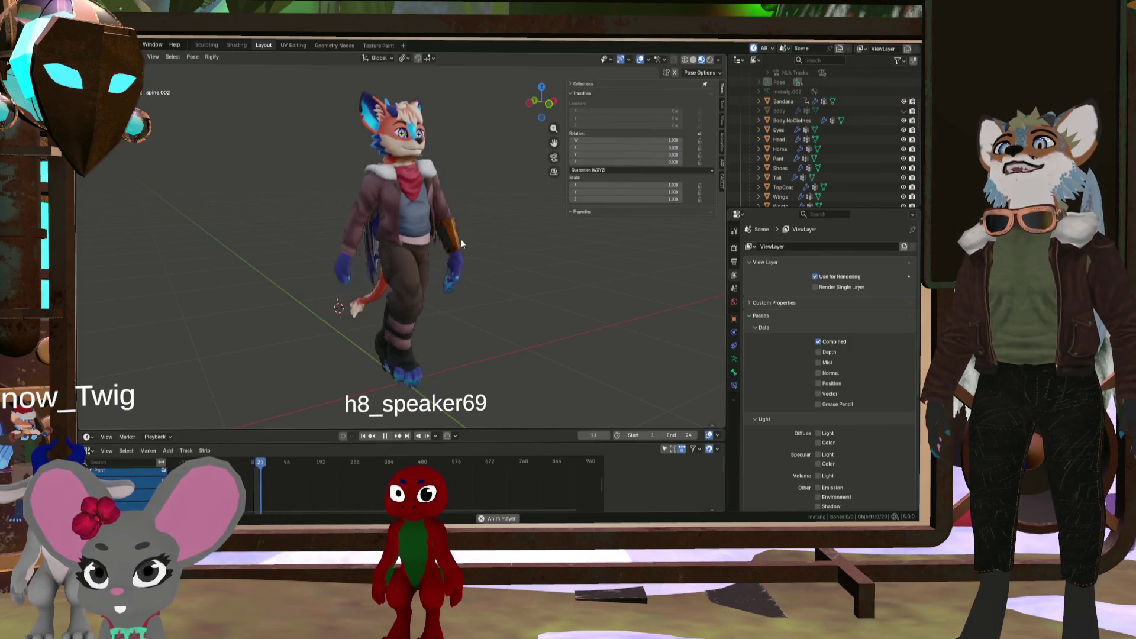
middle_click_drag(457, 254, 518, 255)
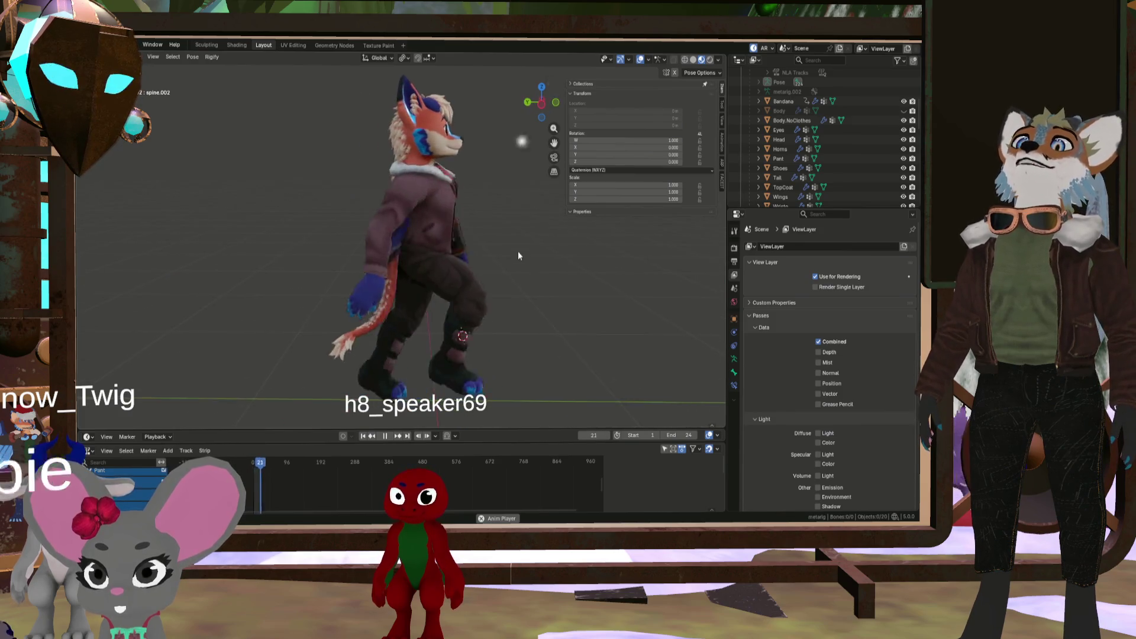
mouse_move(407, 250)
middle_mouse_down()
mouse_move(508, 257)
mouse_move(407, 272)
mouse_move(489, 279)
mouse_move(456, 297)
mouse_move(470, 310)
mouse_move(510, 304)
mouse_move(494, 315)
mouse_move(488, 300)
mouse_move(453, 297)
mouse_move(491, 291)
mouse_move(425, 261)
mouse_move(434, 278)
mouse_move(406, 257)
mouse_move(439, 291)
middle_mouse_up()
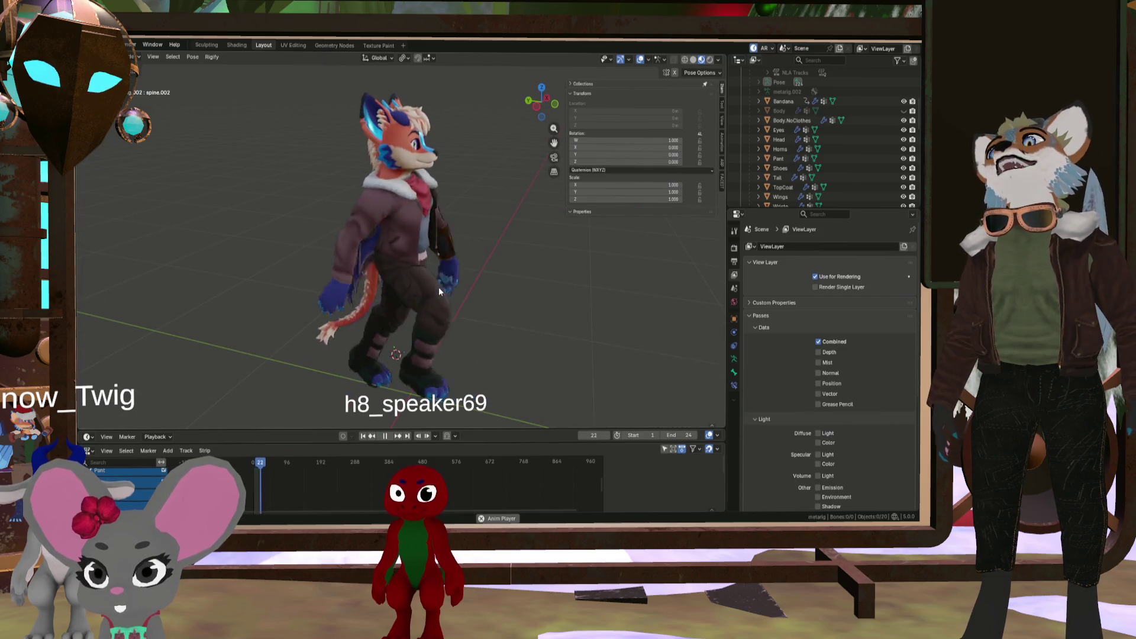
Pause the walk playback at frame 8, leaving the fox mid-stride
middle_click_drag(516, 373, 490, 323)
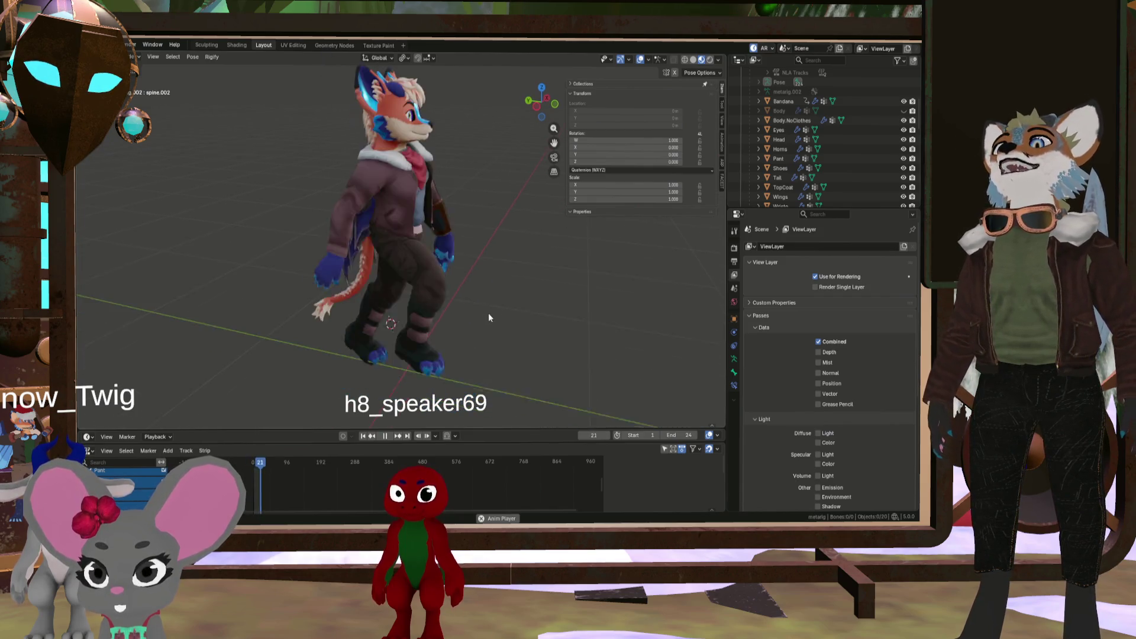
scroll(484, 310, "down", 1)
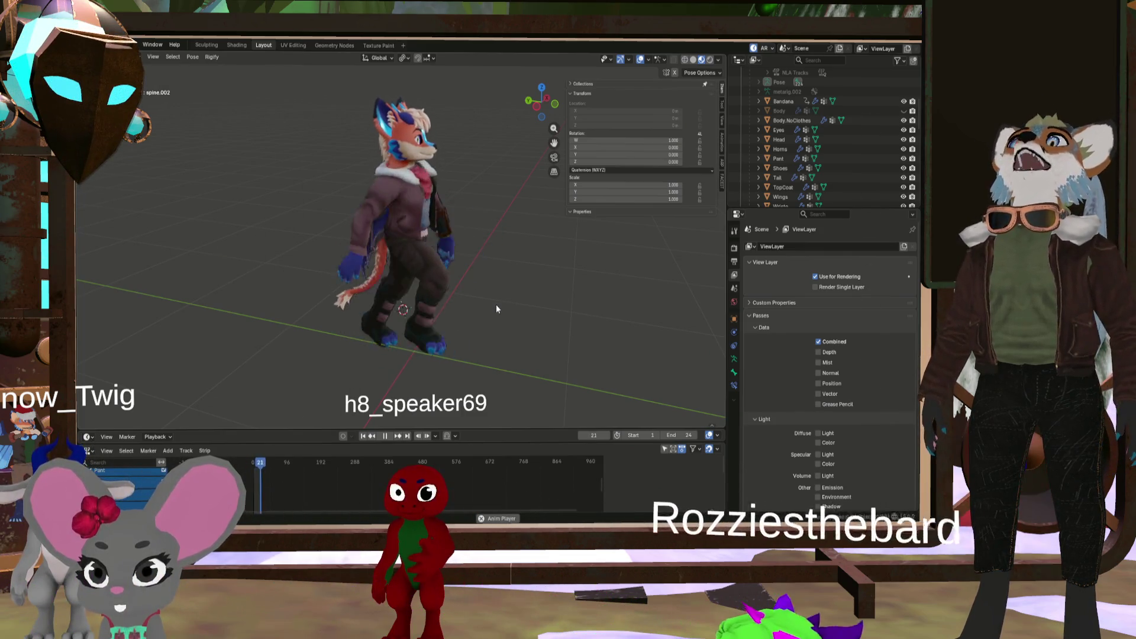
mouse_move(424, 301)
middle_mouse_down()
mouse_move(469, 292)
mouse_move(456, 332)
middle_mouse_up()
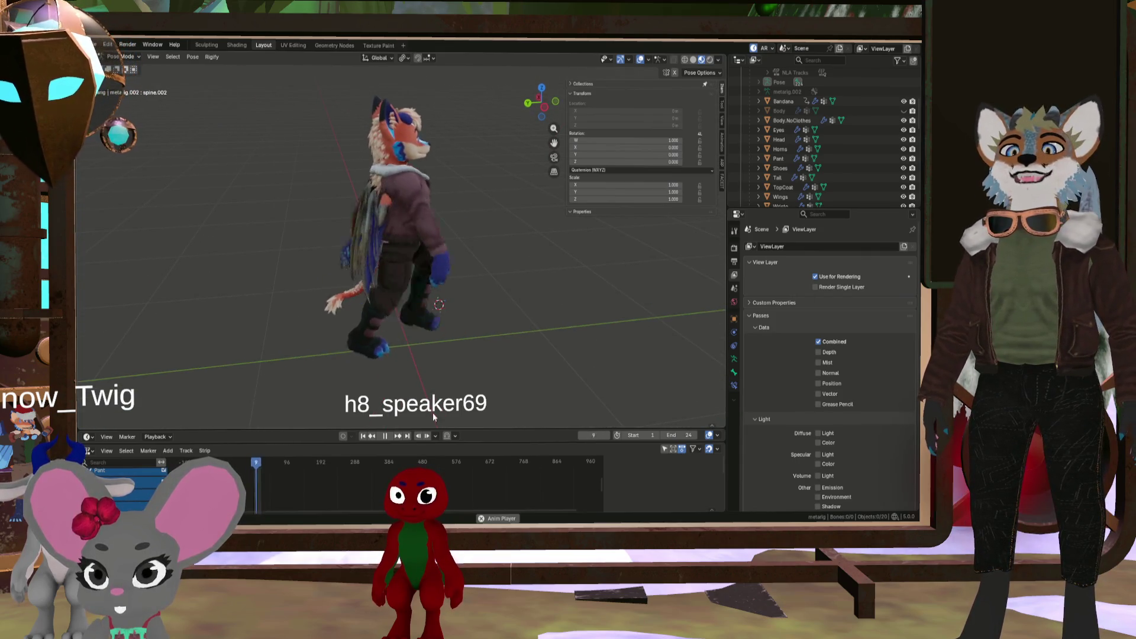
left_click(388, 438)
scroll(380, 335, "up", 2)
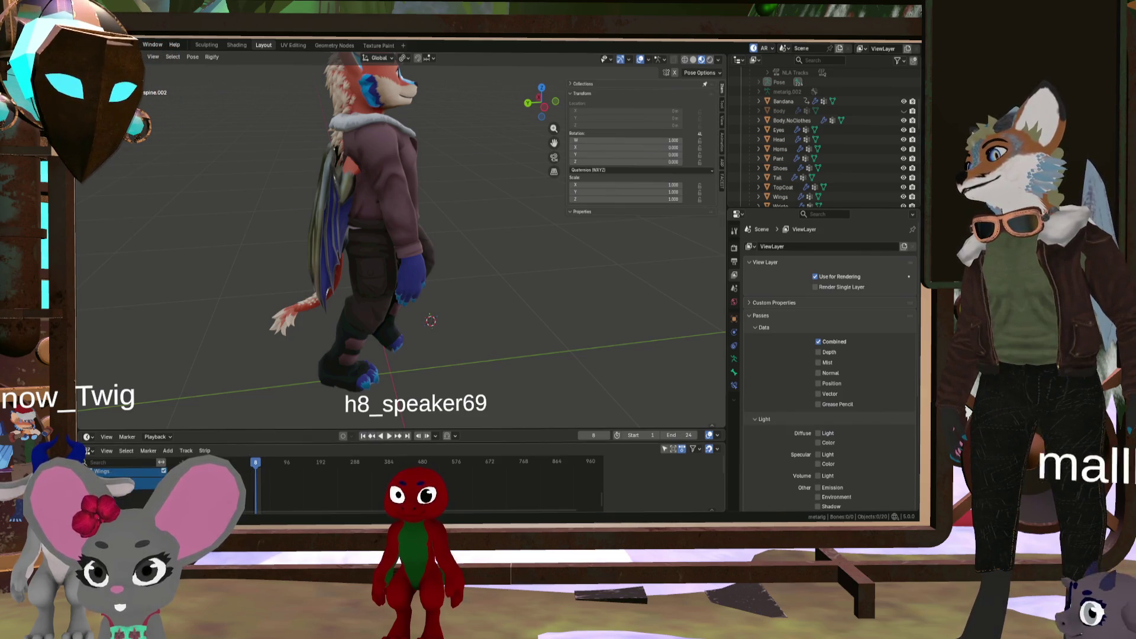
scroll(875, 109, "up", 5)
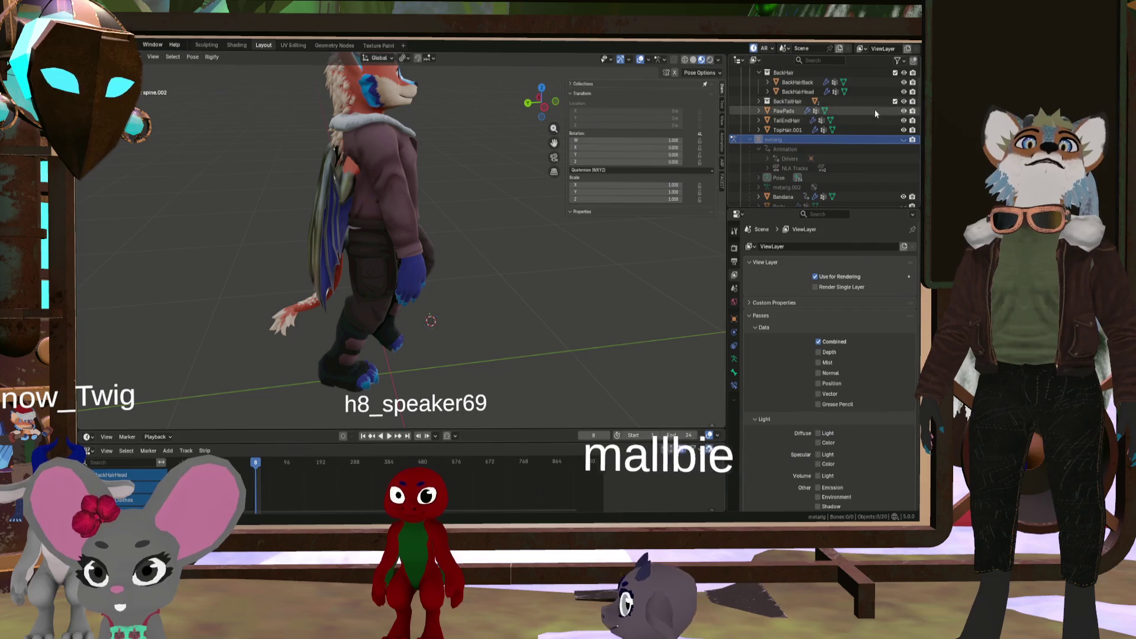
Show the metarig, mute the Idle1 NLA track and set the end frame to 240
left_click(903, 139)
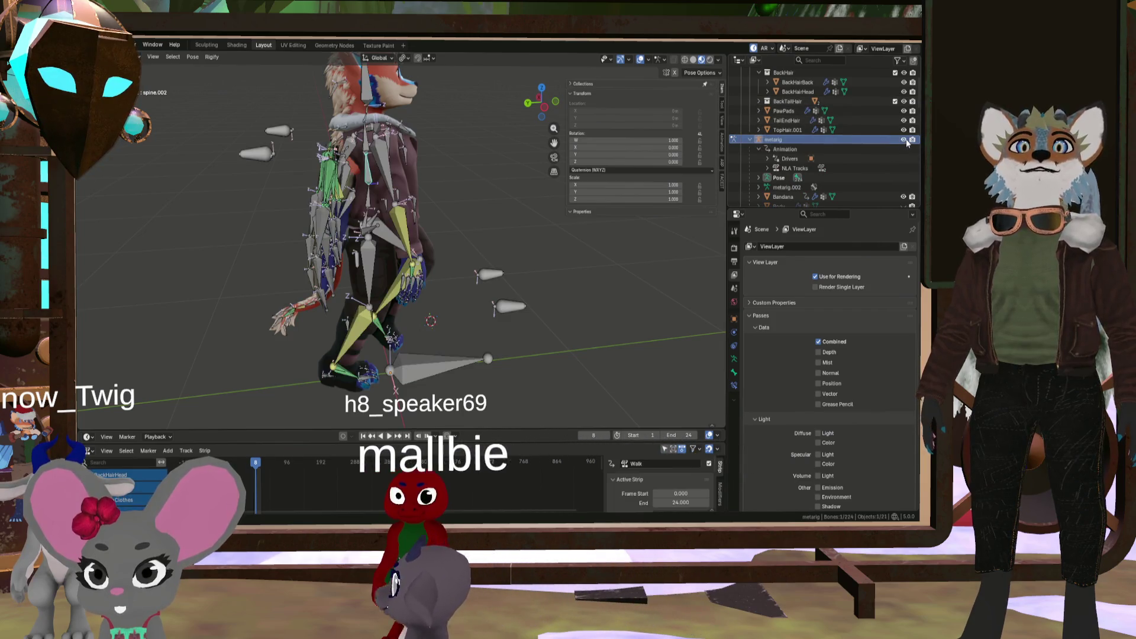
left_click(124, 499)
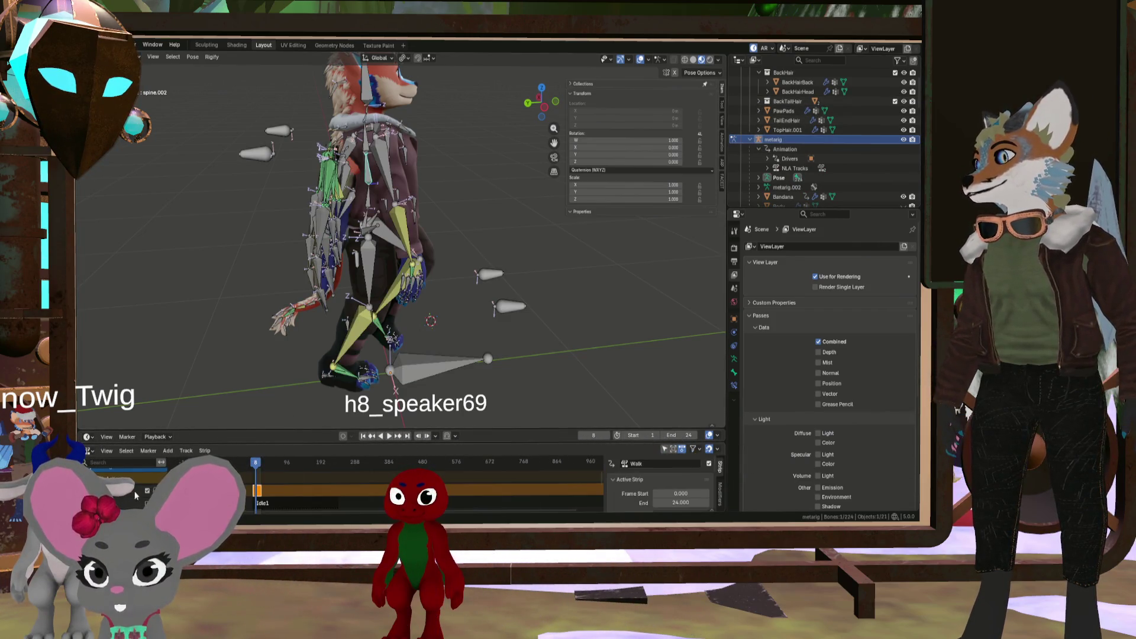
left_click(147, 490)
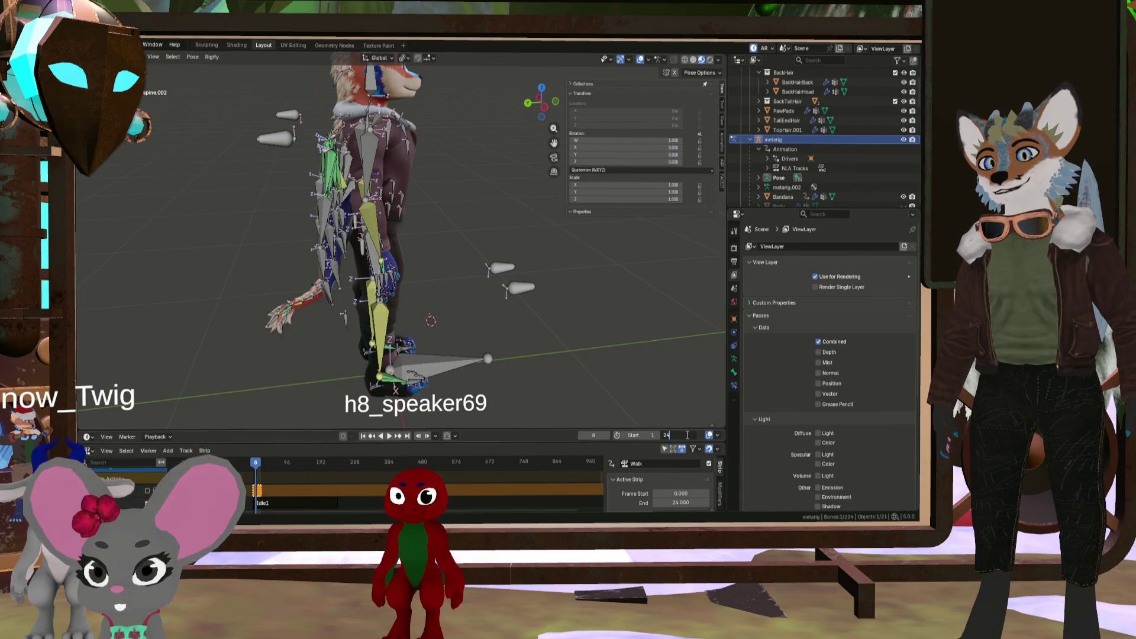
type("0")
key("Return")
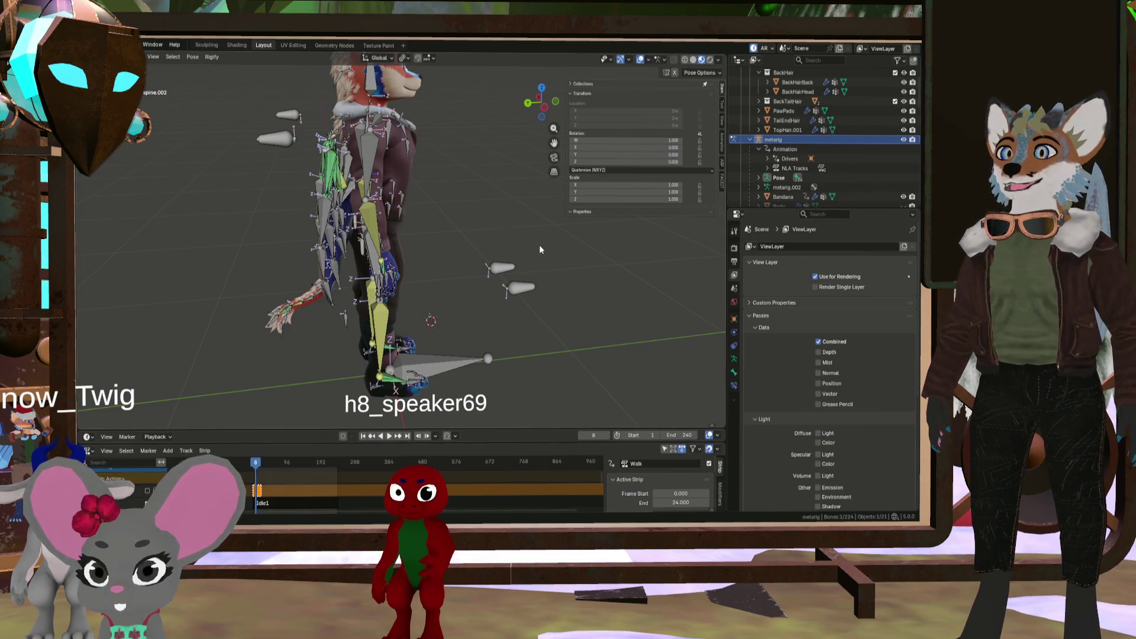
Play the animation with the armature hidden and orbit around the clothed fox
left_click(387, 436)
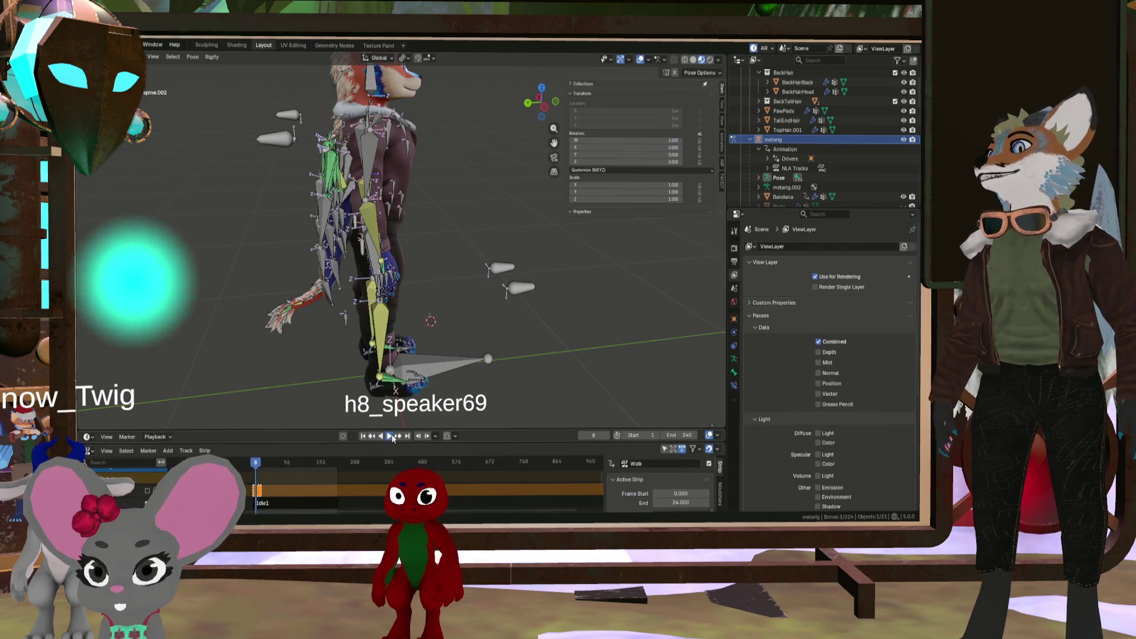
left_click(904, 139)
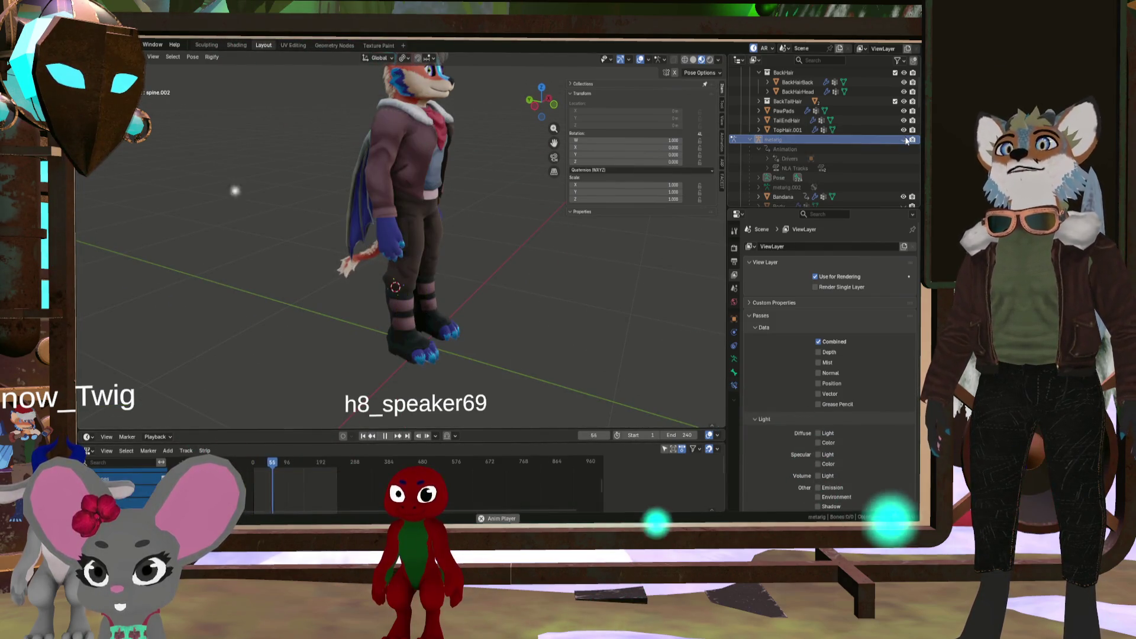
middle_click_drag(438, 202, 344, 245)
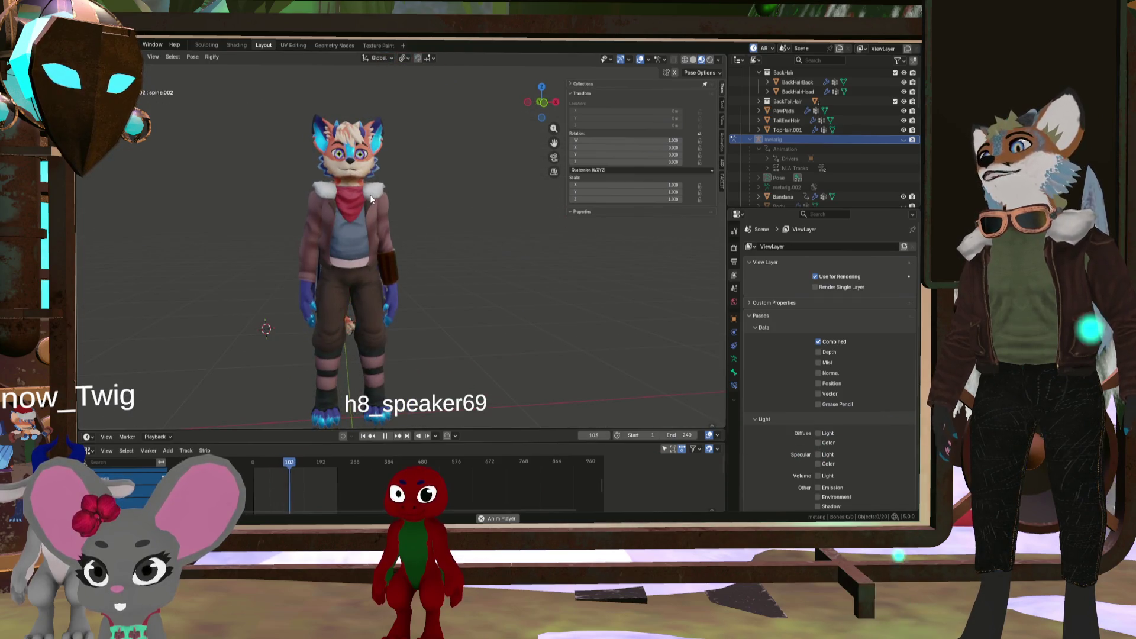
middle_click_drag(397, 204, 245, 212)
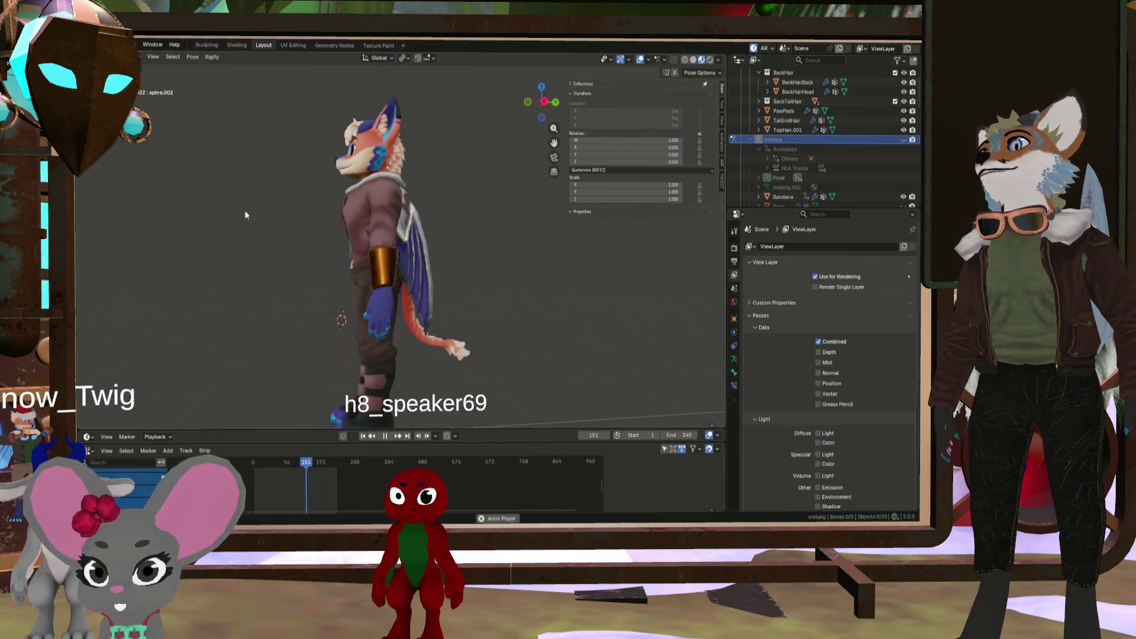
mouse_move(547, 258)
middle_mouse_down()
mouse_move(291, 228)
mouse_move(303, 265)
mouse_move(466, 229)
middle_mouse_up()
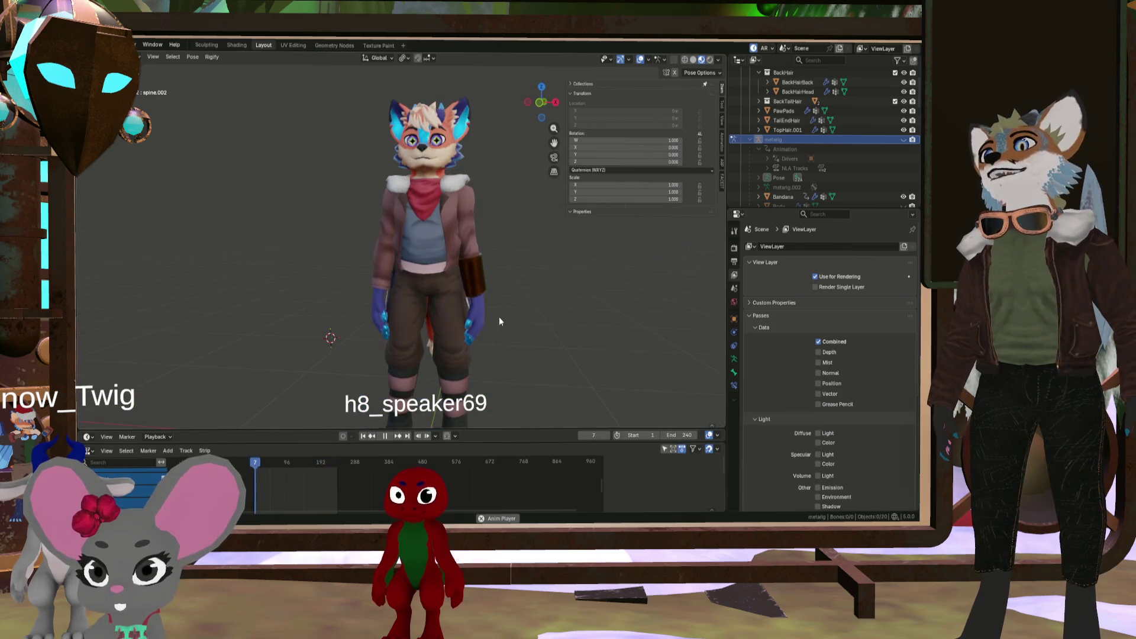
middle_click_drag(486, 312, 441, 250)
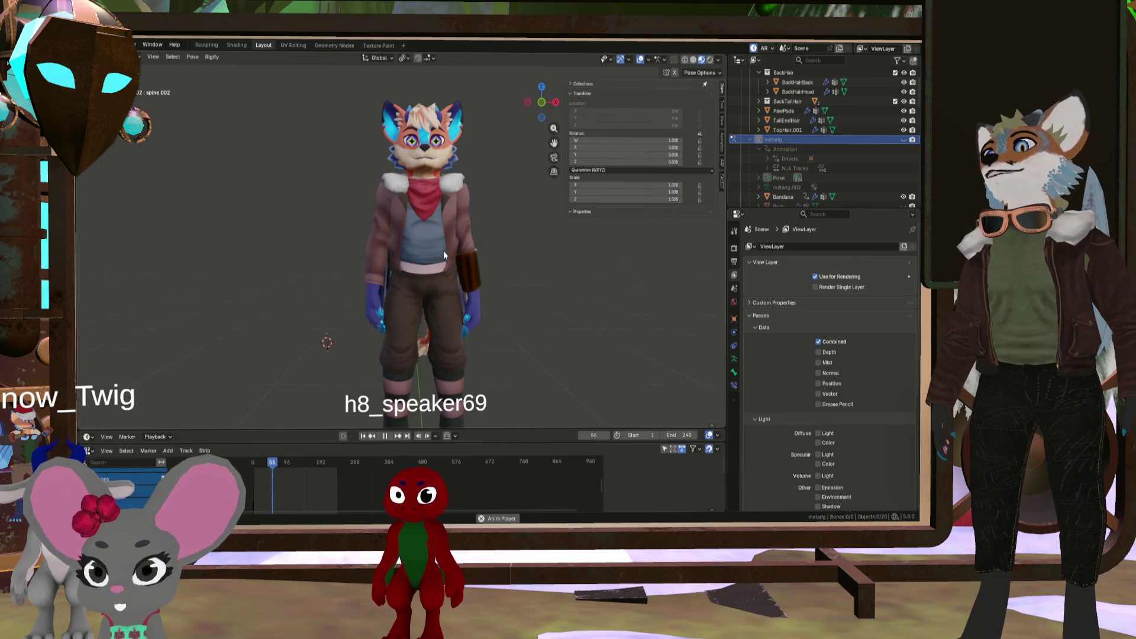
mouse_move(481, 318)
middle_mouse_down()
mouse_move(395, 299)
mouse_move(474, 282)
mouse_move(513, 300)
mouse_move(415, 291)
middle_mouse_up()
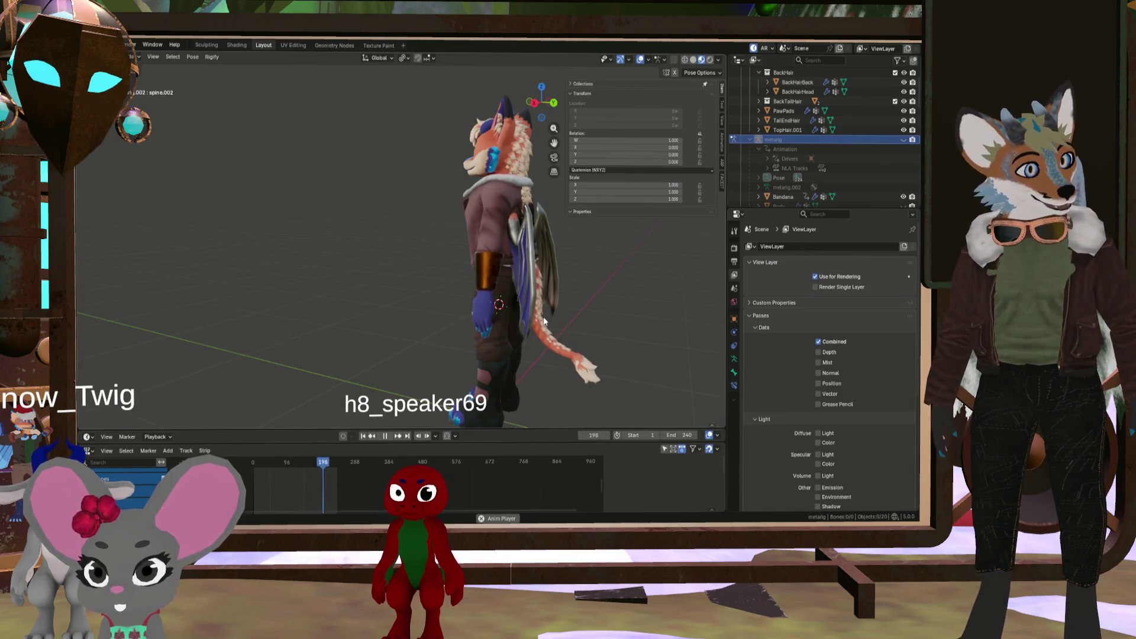
Snap to front view, then orbit to a three-quarter view of the looping fox
key("KP_1")
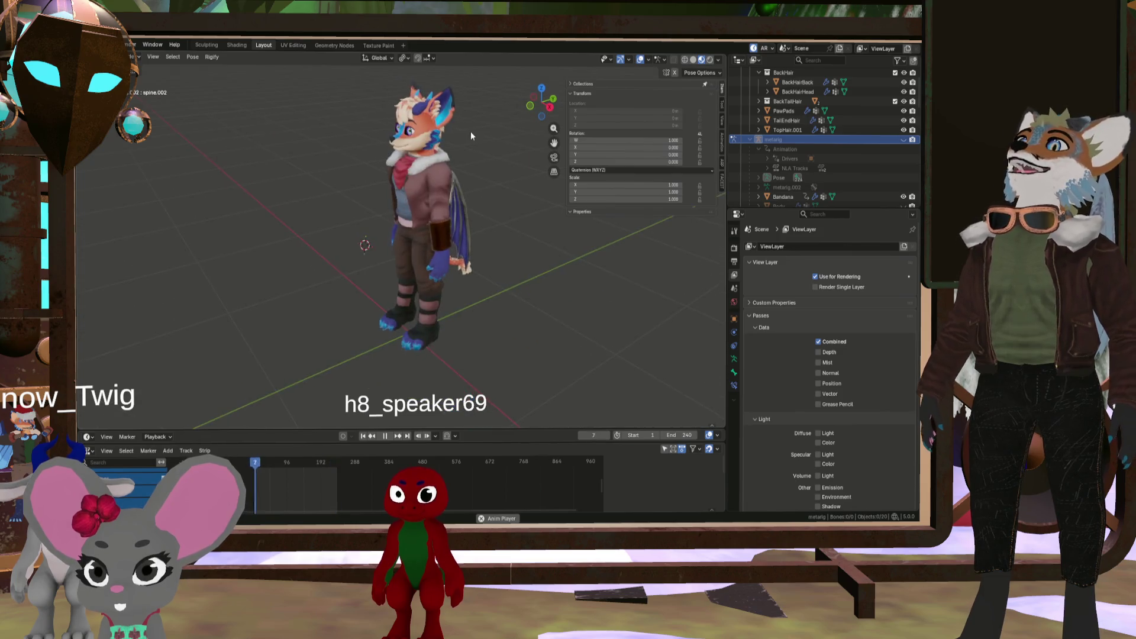
scroll(470, 153, "up", 4)
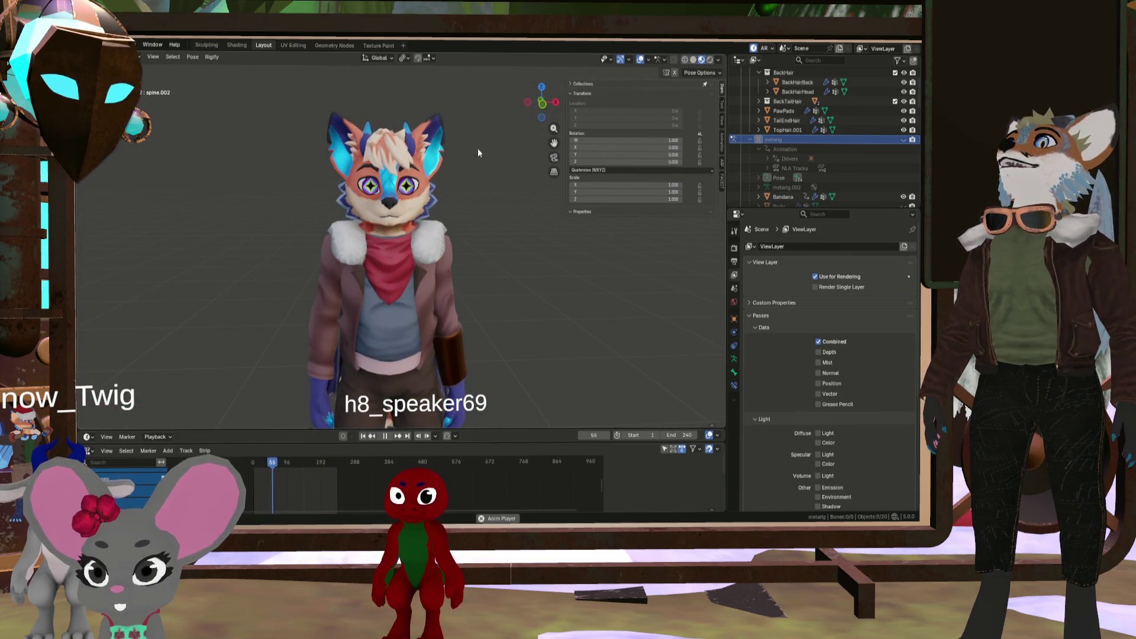
scroll(477, 147, "down", 5)
mouse_move(390, 271)
middle_mouse_down()
mouse_move(435, 319)
mouse_move(327, 322)
middle_mouse_up()
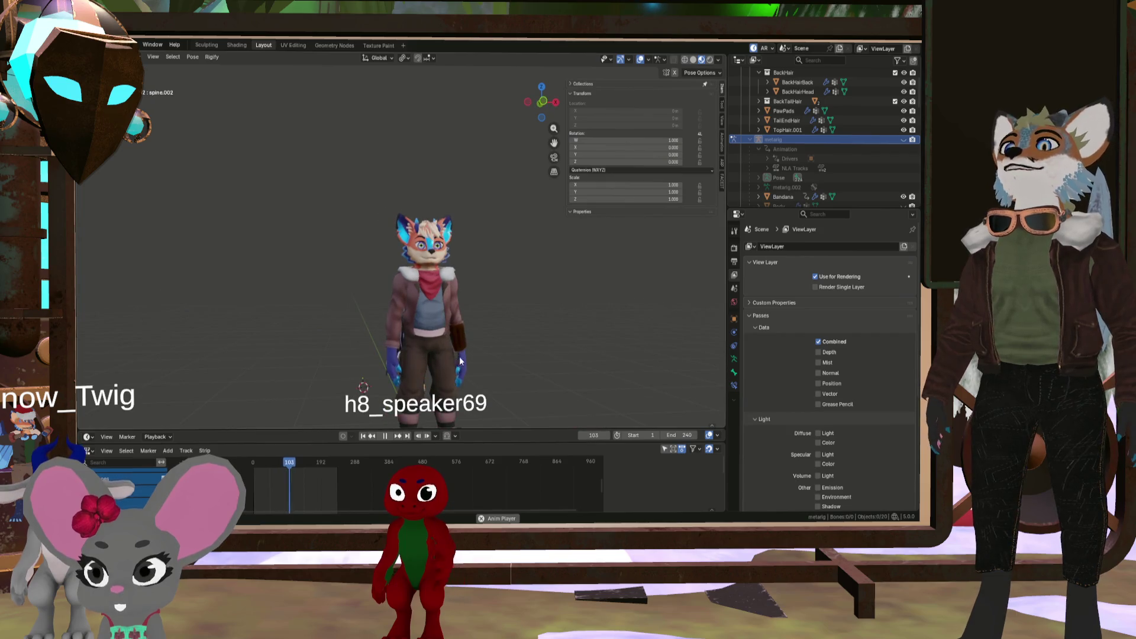
scroll(439, 328, "up", 4)
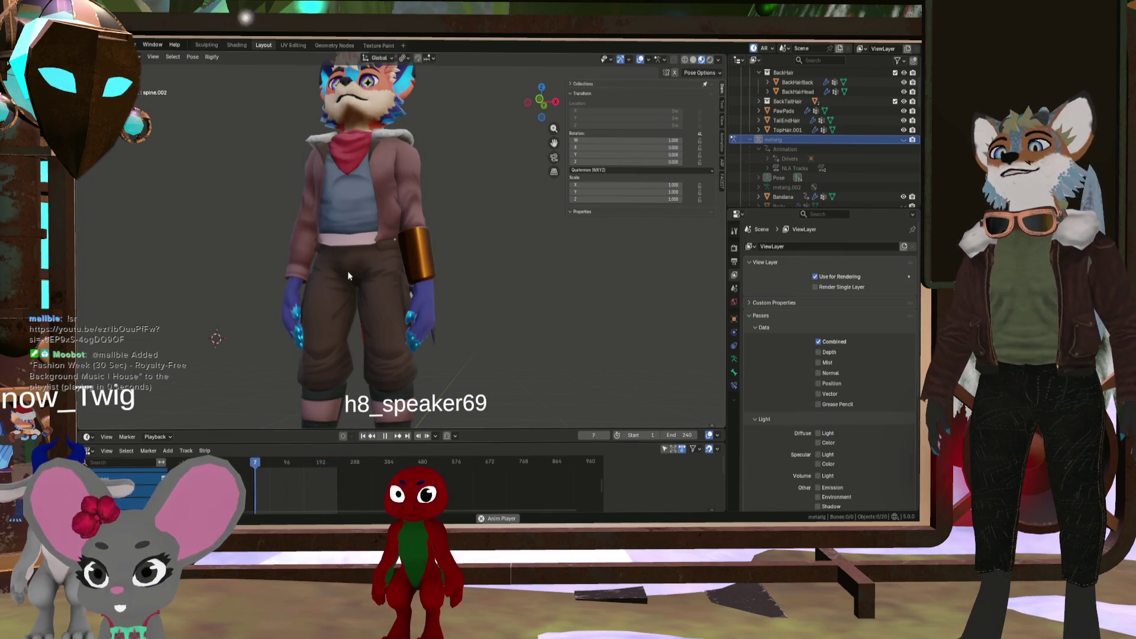
scroll(136, 487, "up", 3)
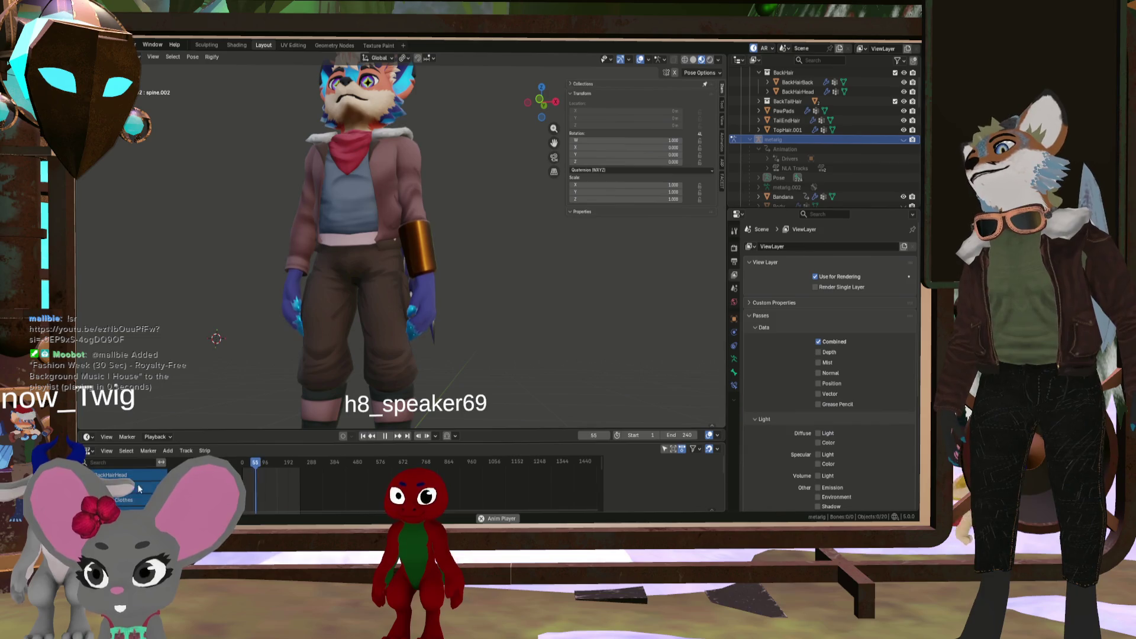
Enable the Walk NLA track, set the end frame to 24 and hide the armature
left_click(903, 140)
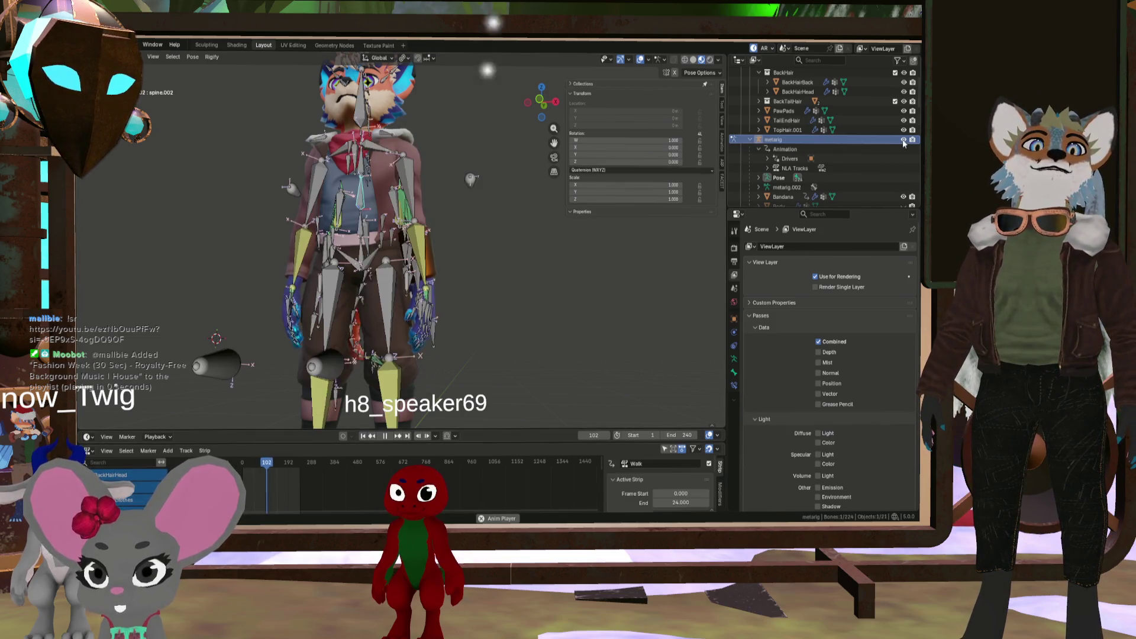
scroll(132, 490, "down", 2)
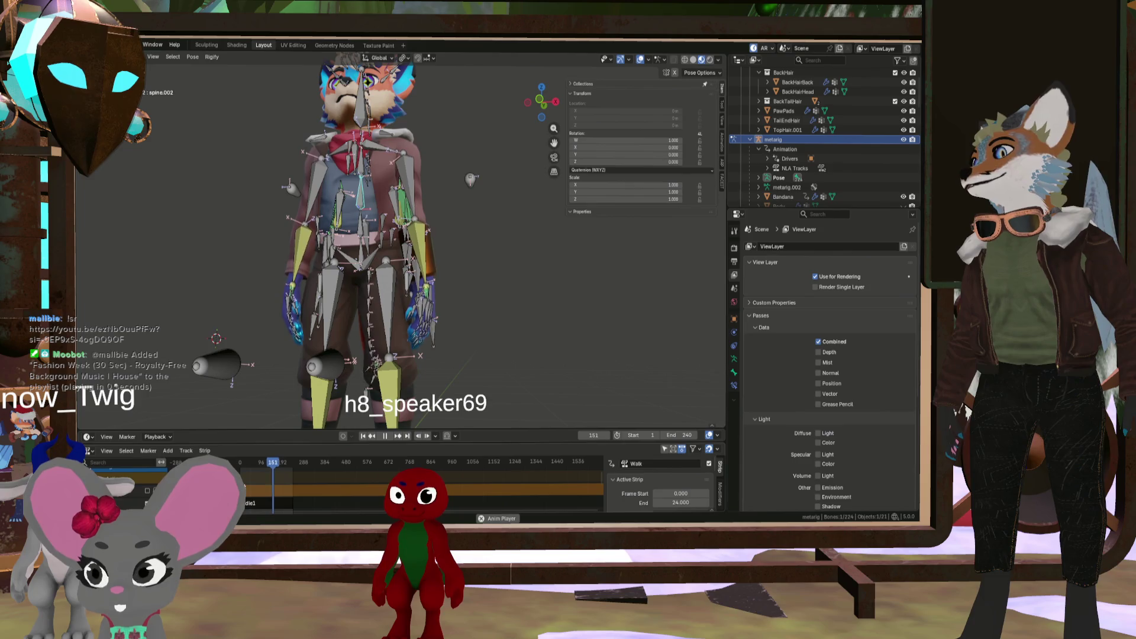
left_click(147, 492)
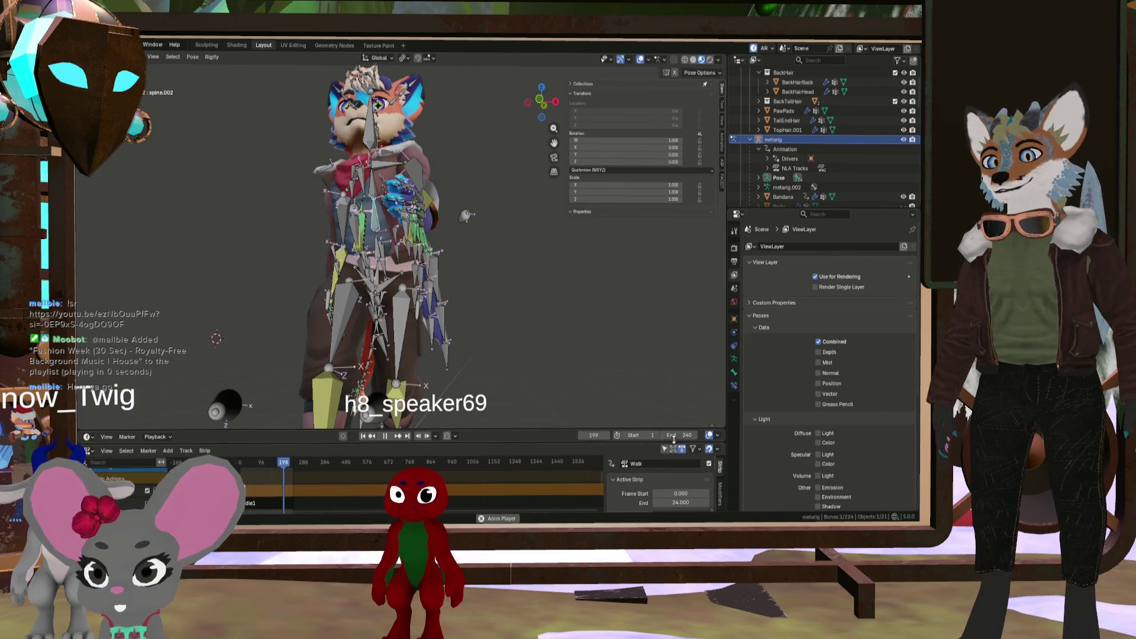
type("24")
key("Return")
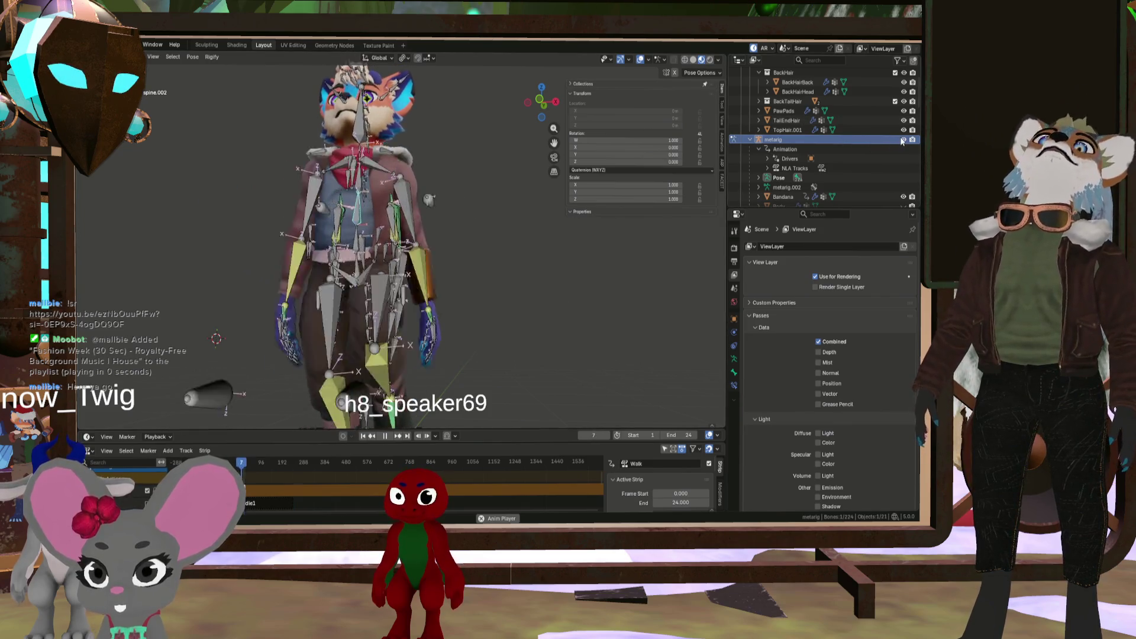
key("h")
Orbit and pan around the fox to watch its 24-frame walk loop
mouse_move(534, 324)
middle_mouse_down()
mouse_move(553, 321)
mouse_move(517, 295)
mouse_move(492, 302)
middle_mouse_up()
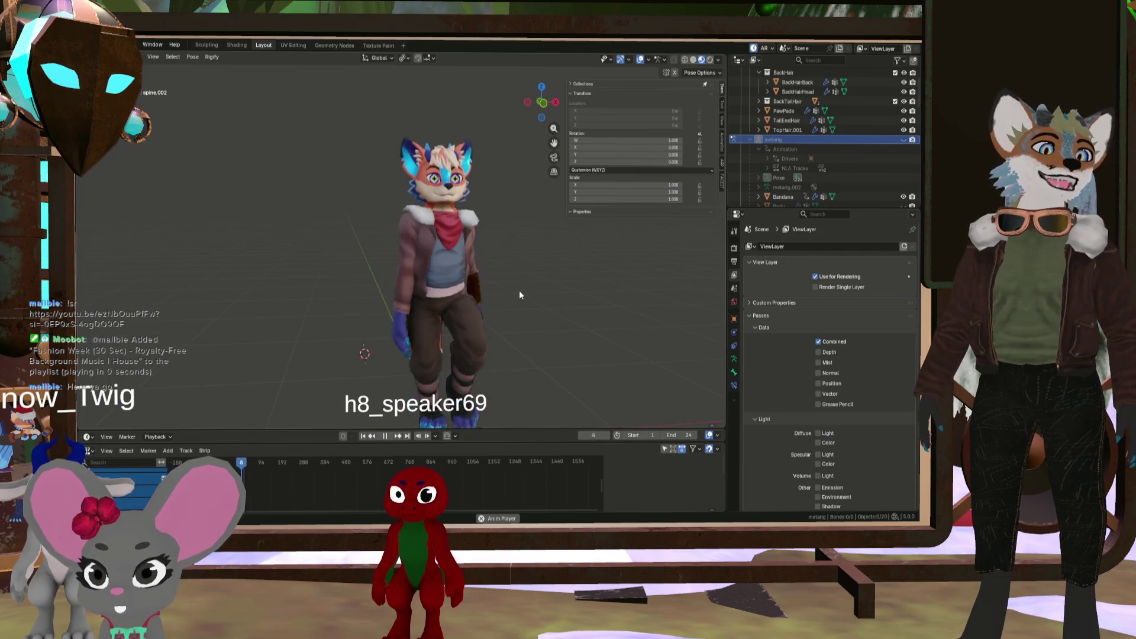
scroll(521, 291, "down", 2)
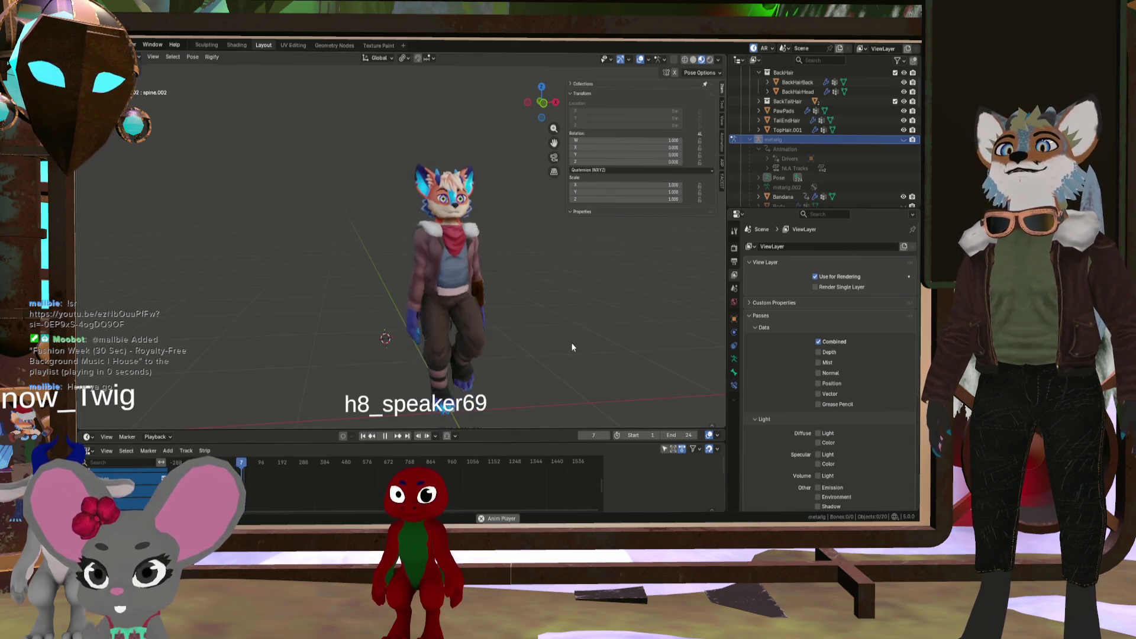
middle_click_drag(566, 355, 544, 329, "shift")
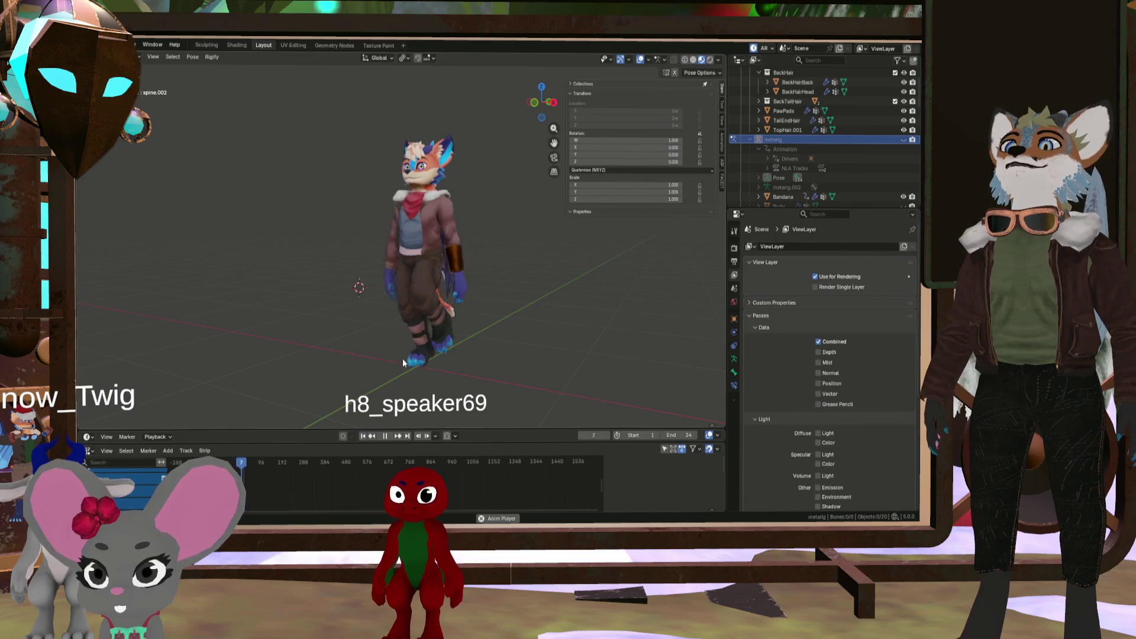
mouse_move(413, 374)
middle_mouse_down()
mouse_move(243, 364)
mouse_move(342, 378)
mouse_move(589, 375)
middle_mouse_up()
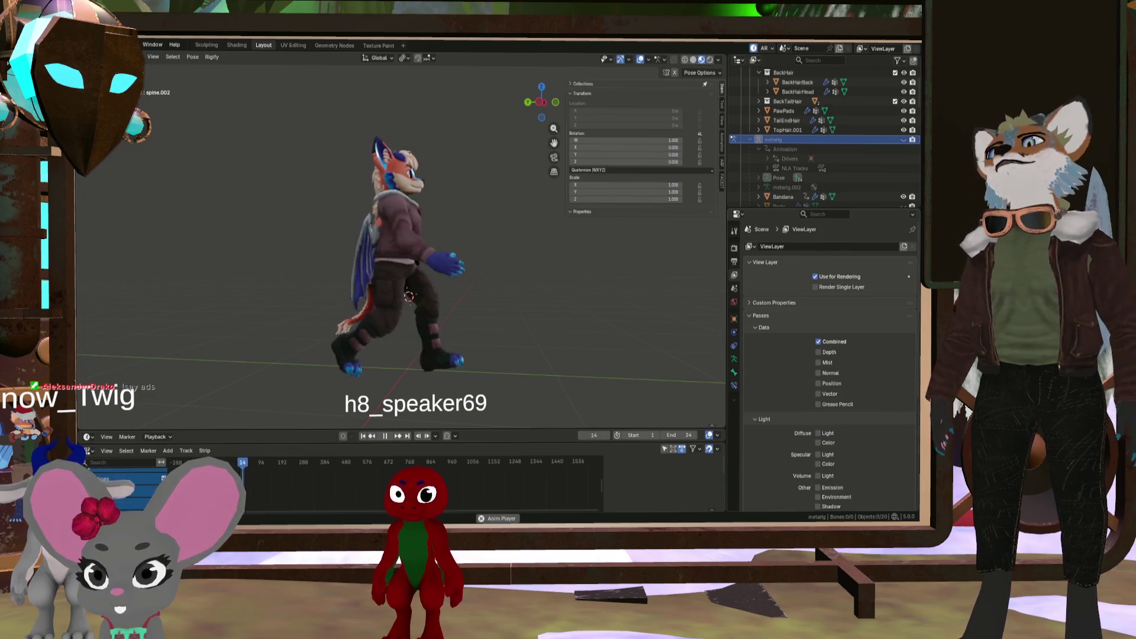
middle_click_drag(355, 307, 511, 310)
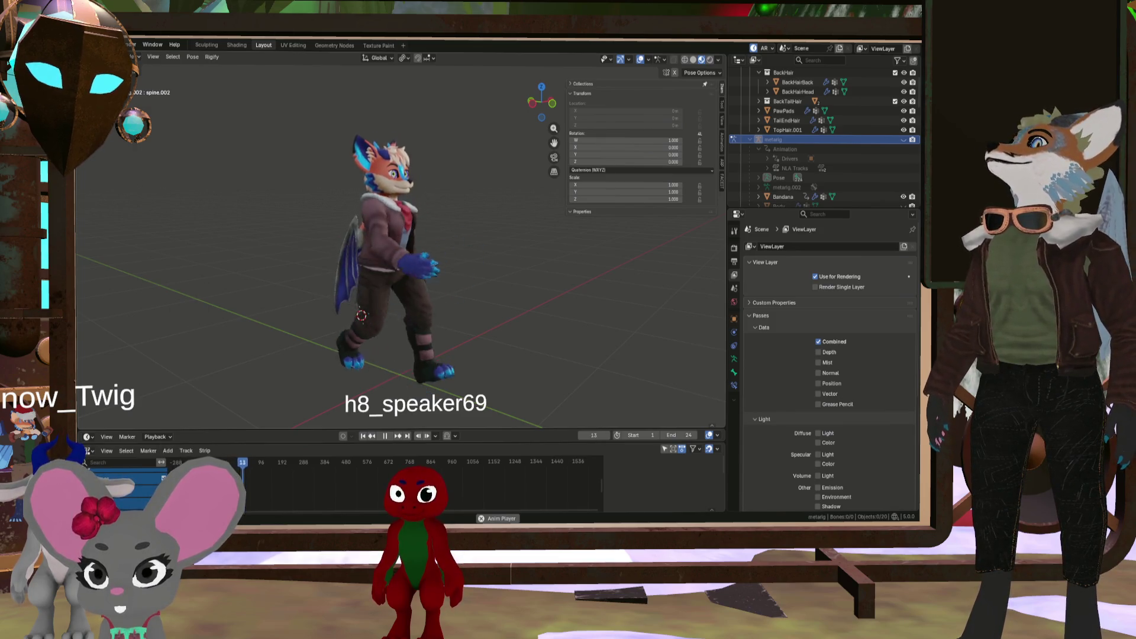
mouse_move(389, 314)
middle_mouse_down()
mouse_move(239, 281)
mouse_move(302, 296)
mouse_move(449, 296)
mouse_move(417, 301)
middle_mouse_up()
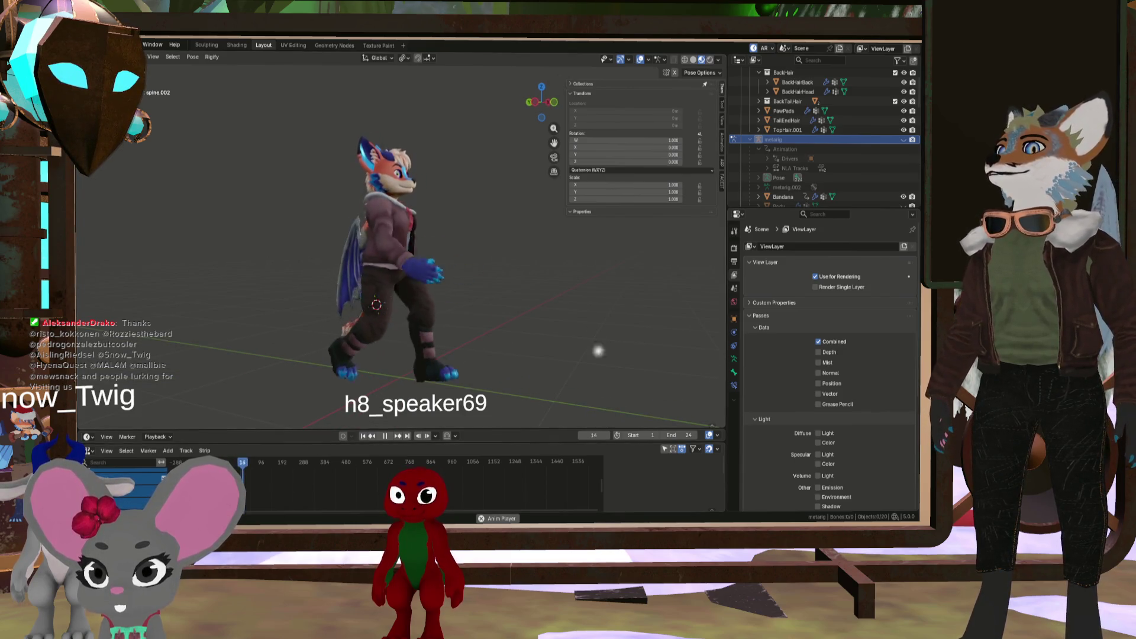